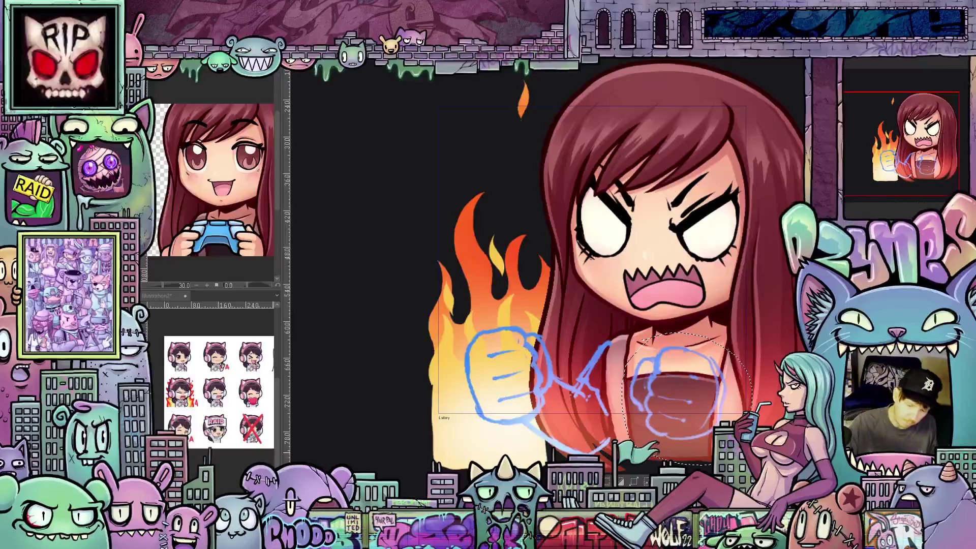
# Select around the left fist sketch, drop the selection, and zoom in.
pyautogui.moveTo(618, 338)
pyautogui.mouseDown()
pyautogui.moveTo(605, 318)
pyautogui.moveTo(464, 313)
pyautogui.moveTo(491, 457)
pyautogui.moveTo(607, 445)
pyautogui.mouseUp()
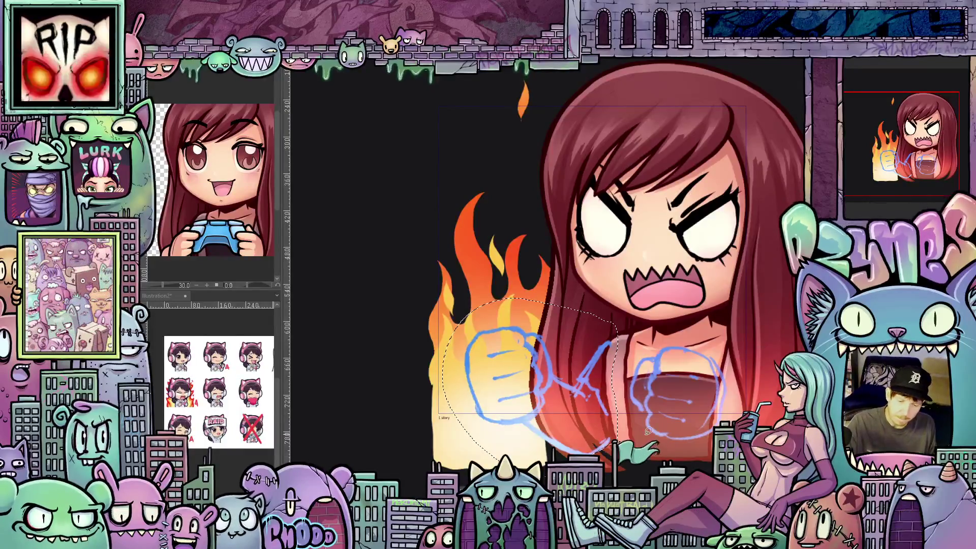
pyautogui.hotkey('ctrl', 'd')
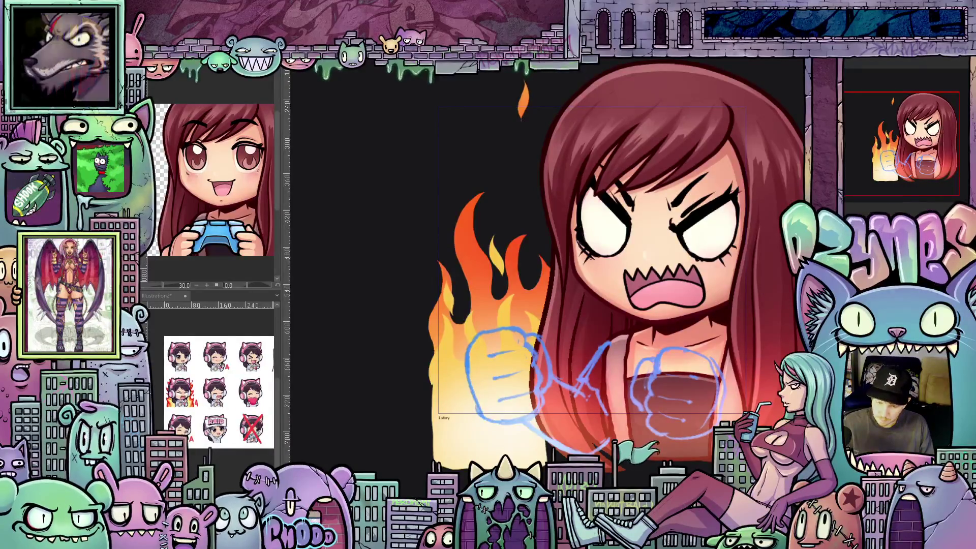
pyautogui.scroll(5, 613, 375)
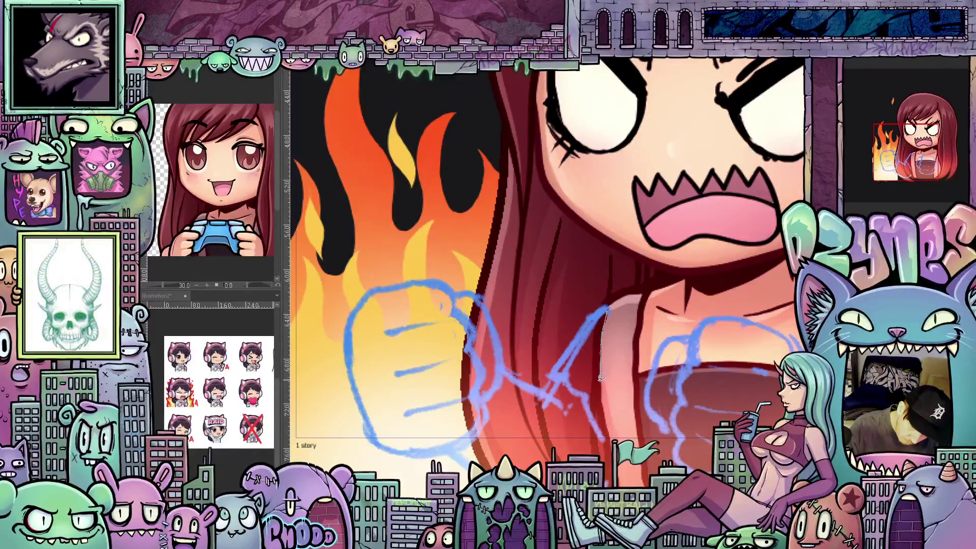
# Lasso-select the hair strand beside the blue arm, then pan toward the fist.
pyautogui.moveTo(598, 401); pyautogui.dragTo(609, 462)
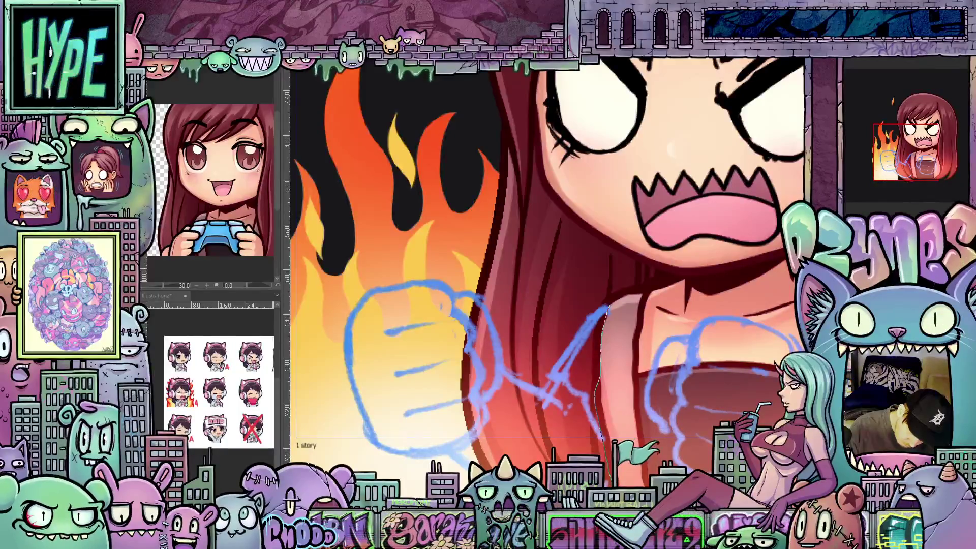
pyautogui.moveTo(636, 473); pyautogui.dragTo(628, 312)
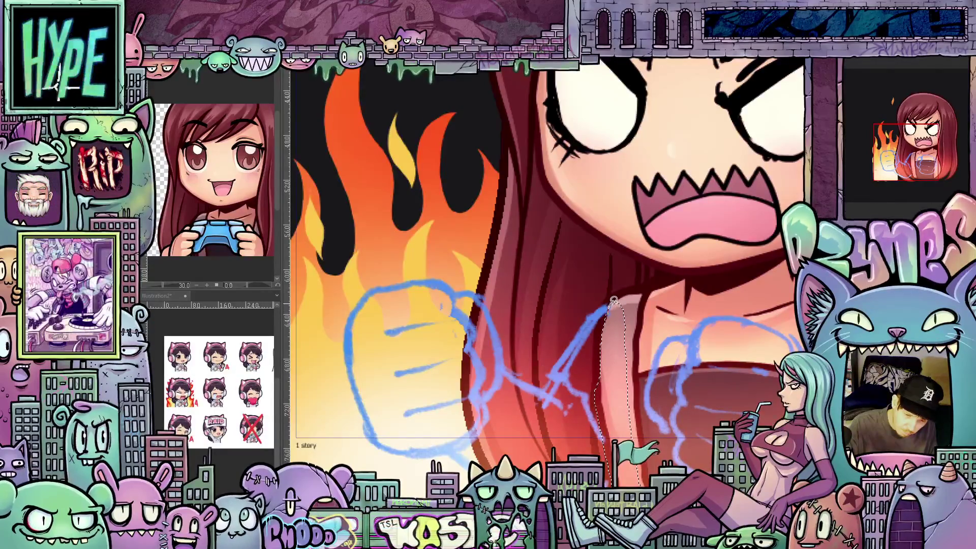
pyautogui.moveTo(631, 293)
pyautogui.mouseDown()
pyautogui.moveTo(656, 325)
pyautogui.moveTo(670, 447)
pyautogui.mouseUp()
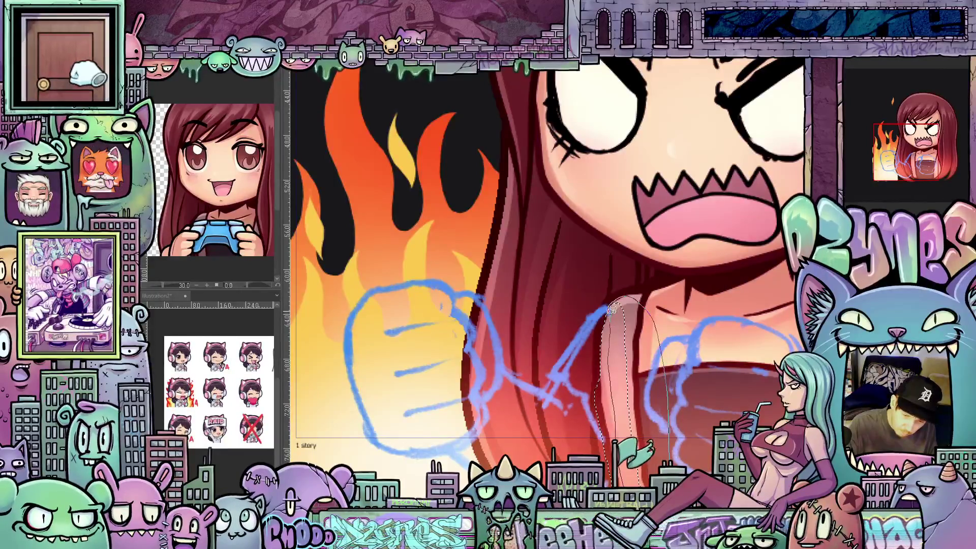
pyautogui.moveTo(611, 309); pyautogui.dragTo(612, 309)
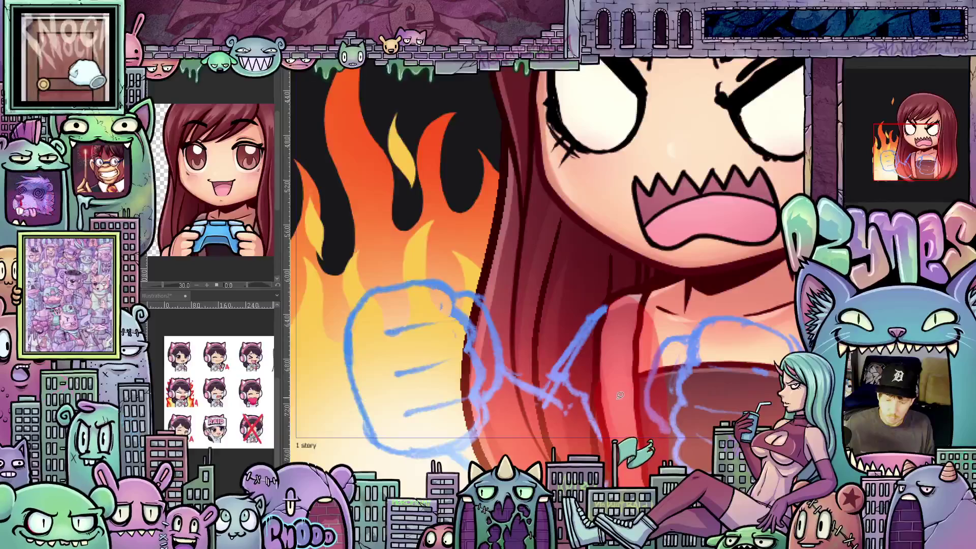
pyautogui.moveTo(543, 414); pyautogui.dragTo(575, 430)
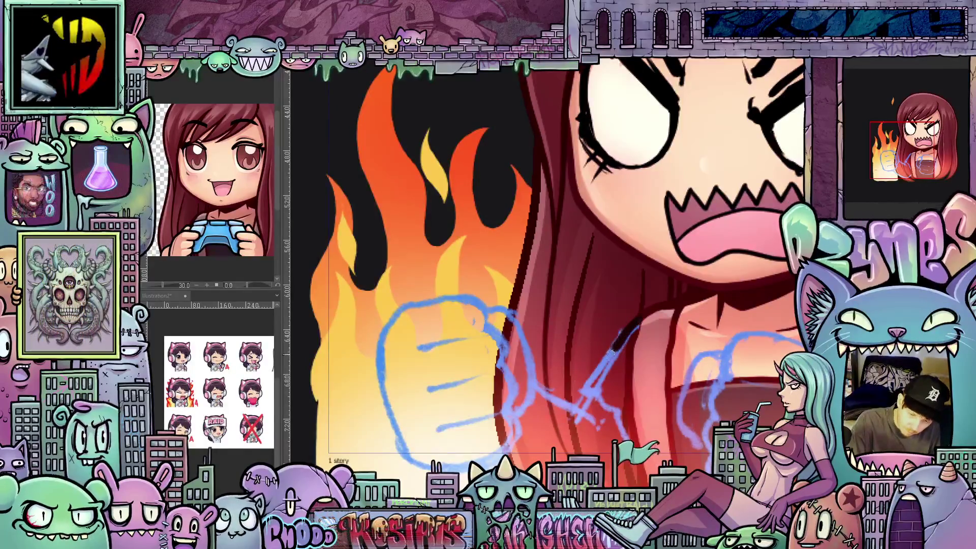
# Extend the dark line down the arm, tilt the view, and ink the fist's outline in black.
pyautogui.moveTo(613, 351); pyautogui.dragTo(582, 403)
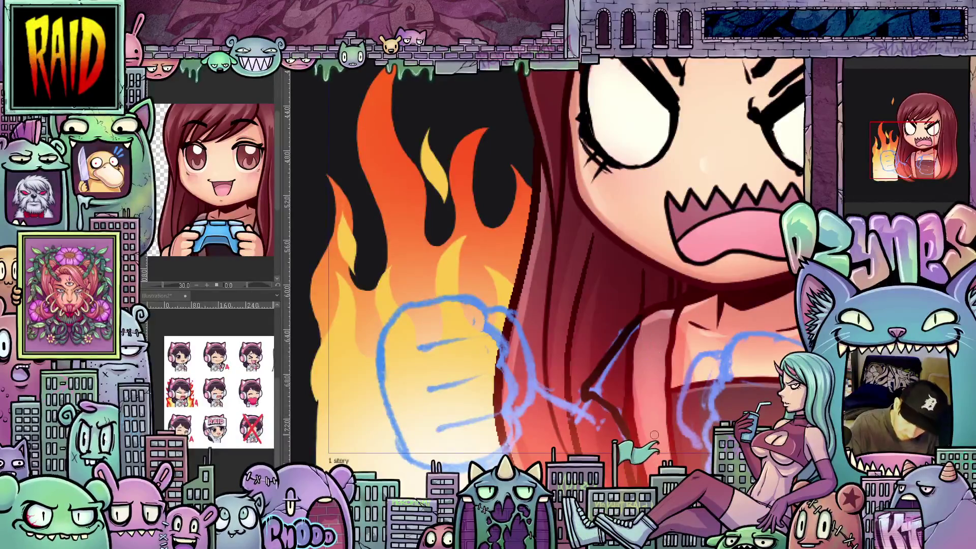
pyautogui.moveTo(655, 435); pyautogui.dragTo(672, 353)
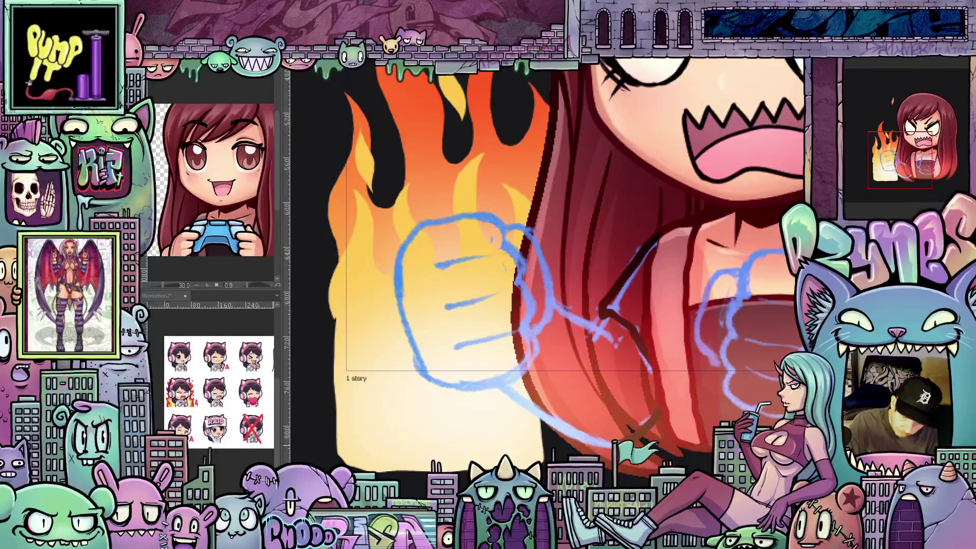
pyautogui.moveTo(693, 403)
pyautogui.mouseDown()
pyautogui.moveTo(467, 336)
pyautogui.moveTo(483, 407)
pyautogui.moveTo(509, 451)
pyautogui.mouseUp()
pyautogui.moveTo(684, 406)
pyautogui.mouseDown()
pyautogui.moveTo(581, 355)
pyautogui.moveTo(557, 318)
pyautogui.moveTo(562, 302)
pyautogui.moveTo(772, 234)
pyautogui.moveTo(610, 310)
pyautogui.moveTo(718, 392)
pyautogui.moveTo(654, 400)
pyautogui.mouseUp()
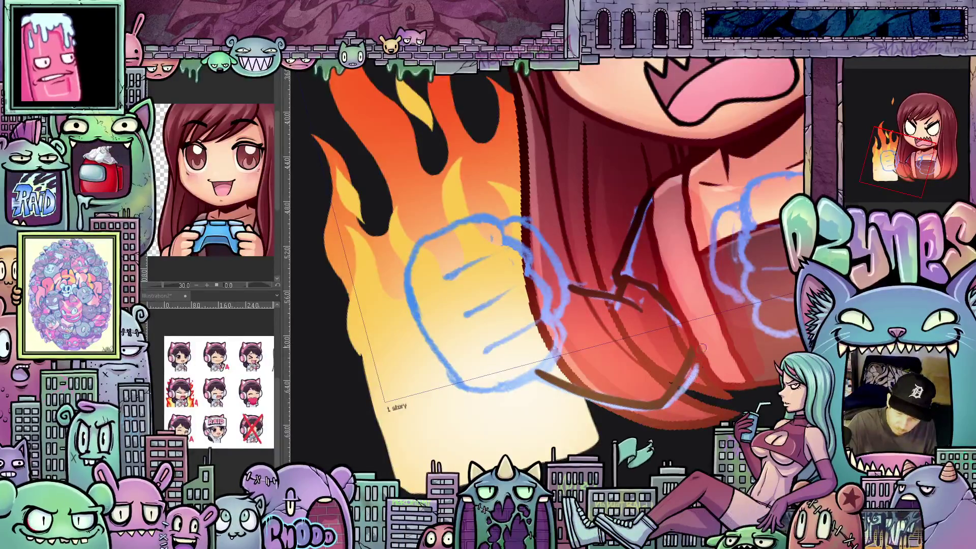
pyautogui.moveTo(708, 371); pyautogui.dragTo(684, 308)
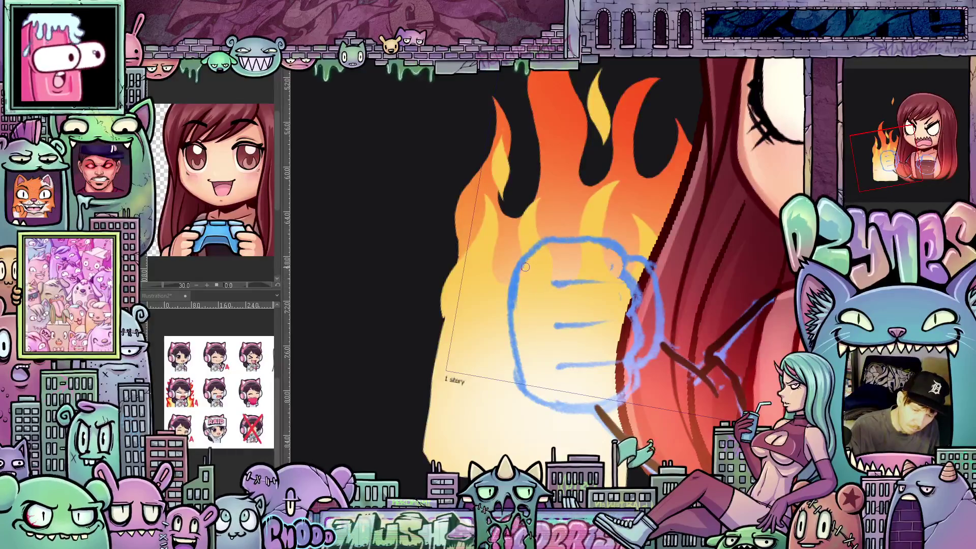
pyautogui.moveTo(537, 246)
pyautogui.mouseDown()
pyautogui.moveTo(515, 316)
pyautogui.moveTo(529, 396)
pyautogui.moveTo(520, 265)
pyautogui.moveTo(557, 227)
pyautogui.moveTo(580, 222)
pyautogui.moveTo(664, 326)
pyautogui.mouseUp()
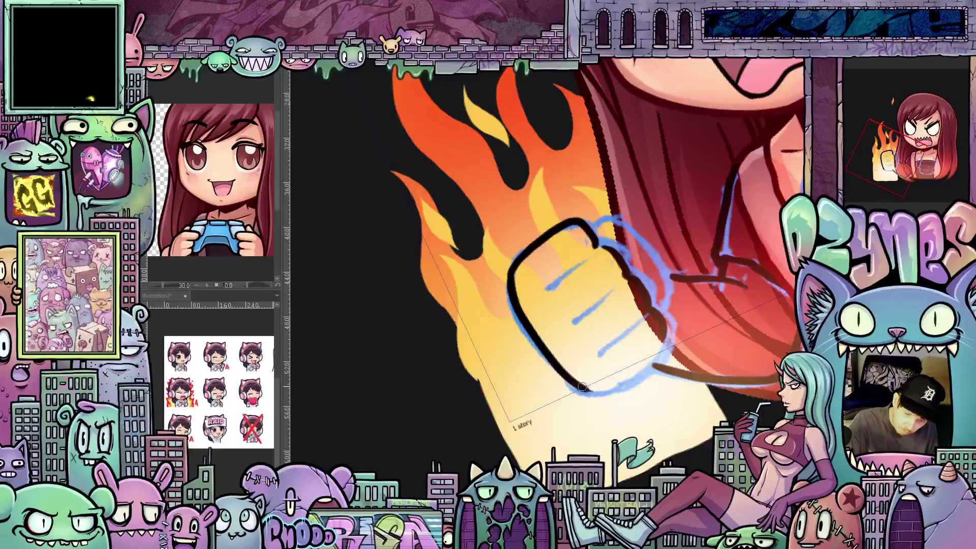
# Redraw the black outline along the fist's lower-right side.
pyautogui.moveTo(612, 389)
pyautogui.mouseDown()
pyautogui.moveTo(653, 365)
pyautogui.moveTo(668, 343)
pyautogui.mouseUp()
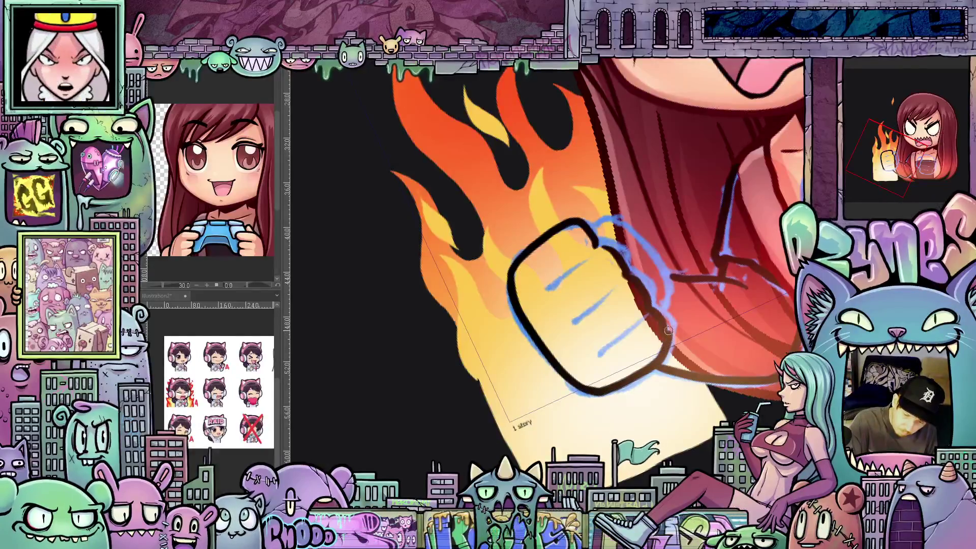
pyautogui.hotkey('ctrl', 'z')
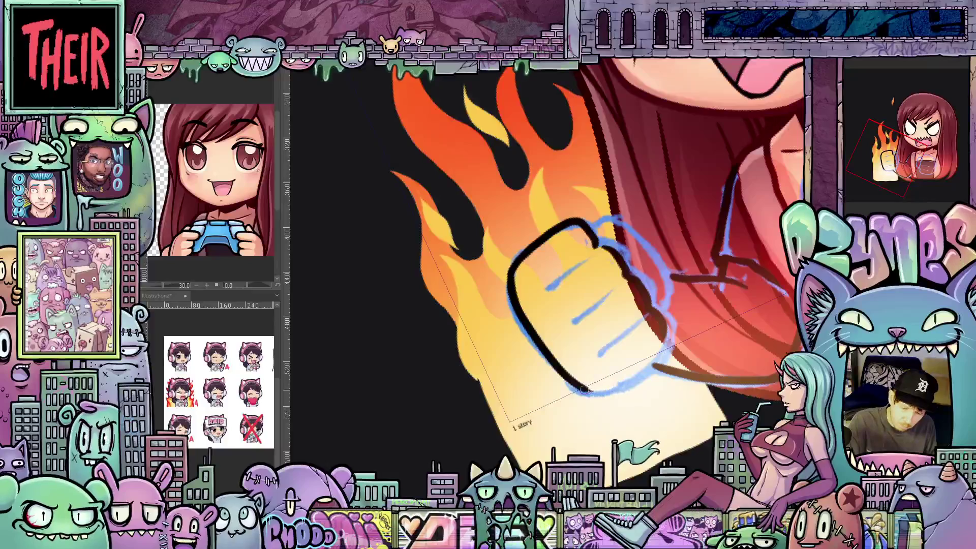
pyautogui.moveTo(585, 389)
pyautogui.mouseDown()
pyautogui.moveTo(641, 369)
pyautogui.moveTo(669, 328)
pyautogui.mouseUp()
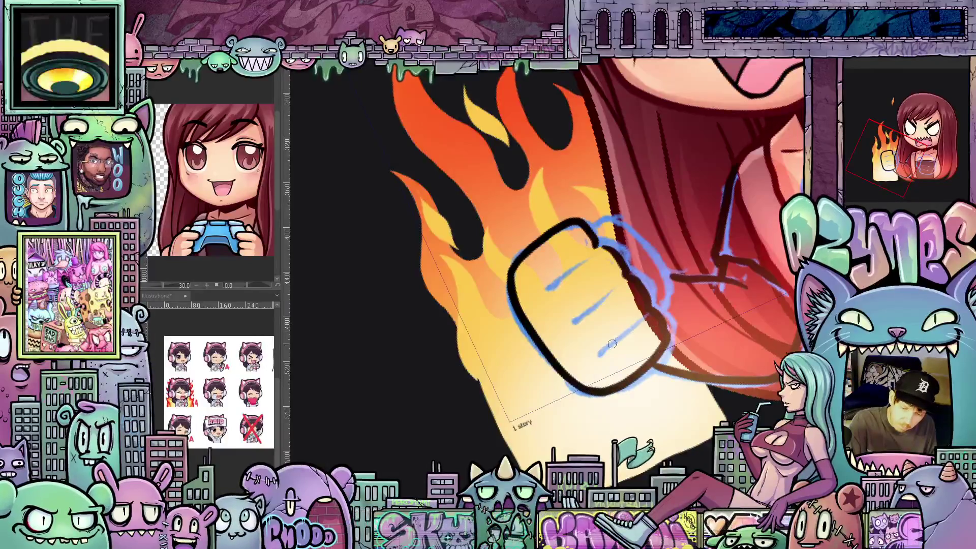
# Draw finger creases inside the fist, then level the view rotation and zoom out.
pyautogui.moveTo(610, 348); pyautogui.dragTo(636, 325)
pyautogui.moveTo(575, 322); pyautogui.dragTo(630, 273)
pyautogui.moveTo(552, 288); pyautogui.dragTo(599, 247)
pyautogui.moveTo(735, 320)
pyautogui.mouseDown()
pyautogui.moveTo(647, 285)
pyautogui.moveTo(651, 269)
pyautogui.moveTo(655, 318)
pyautogui.moveTo(632, 350)
pyautogui.mouseUp()
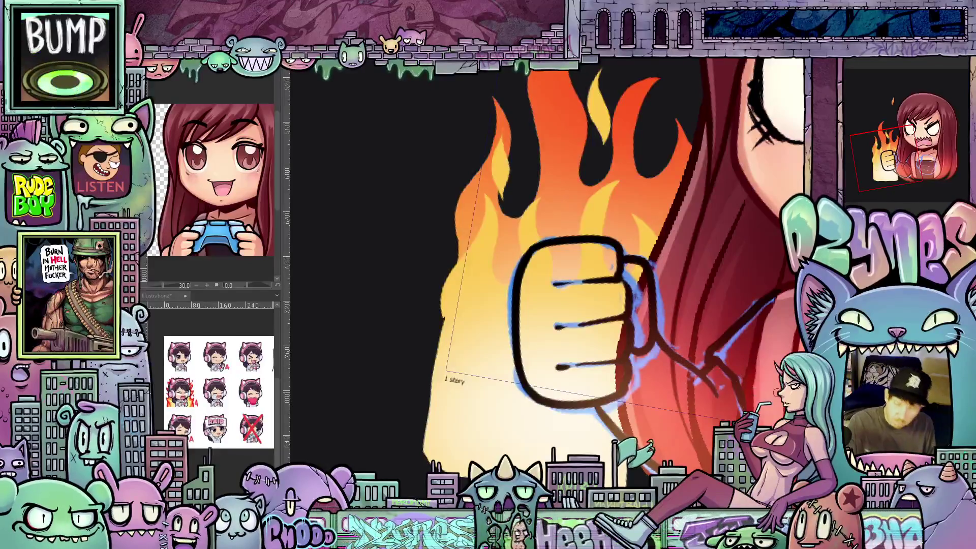
pyautogui.scroll(-3, 560, 285)
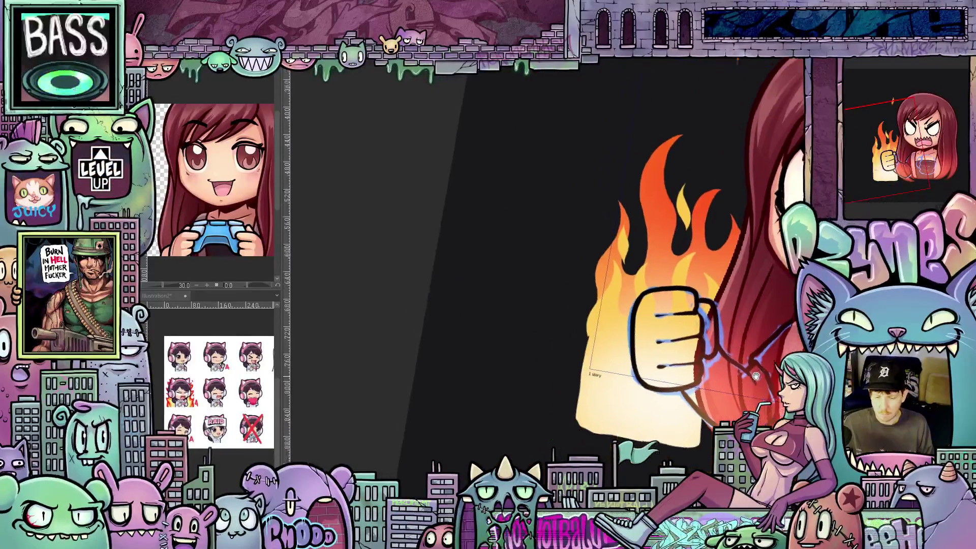
pyautogui.hotkey('ctrl', '@')
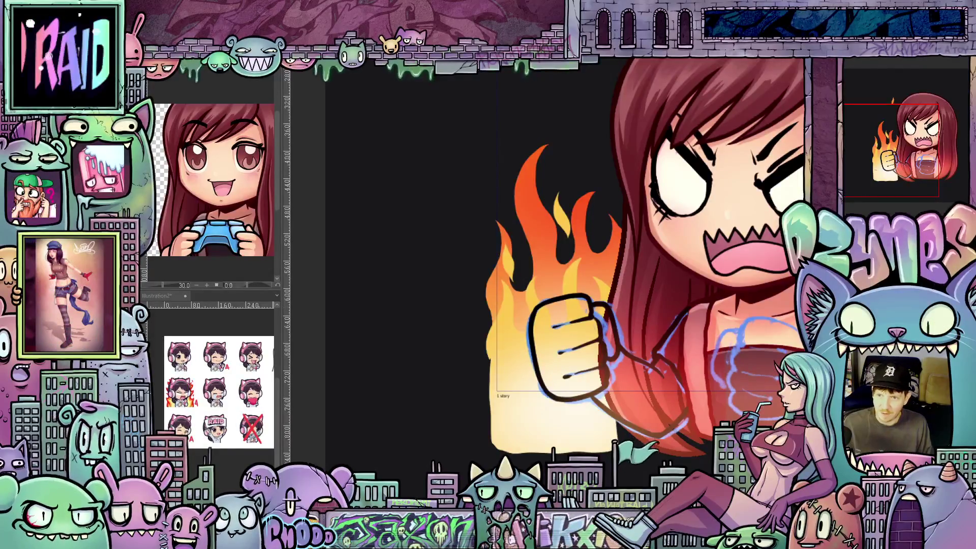
# Clear the blue sketch around the inked left fist, then lasso the fist and zoom in.
pyautogui.scroll(2, 775, 358)
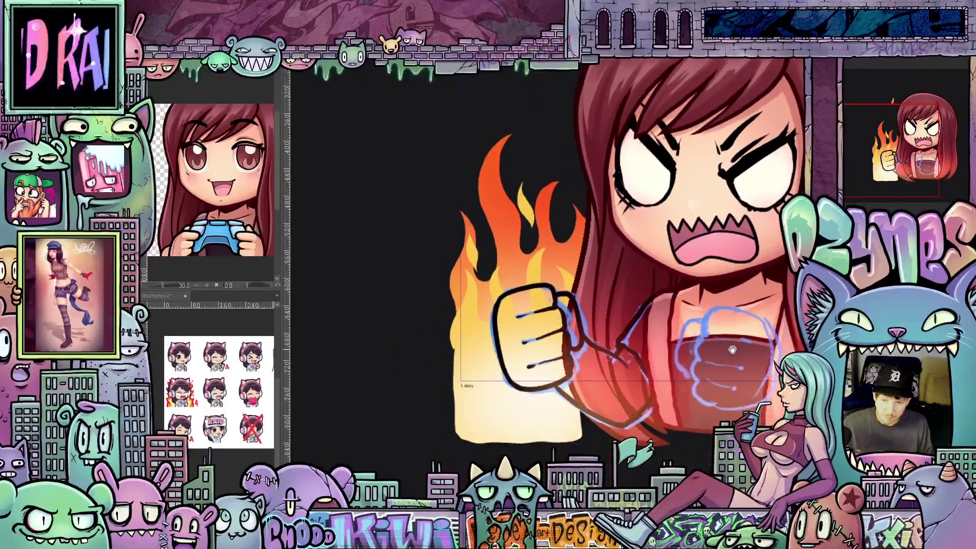
pyautogui.scroll(2, 682, 385)
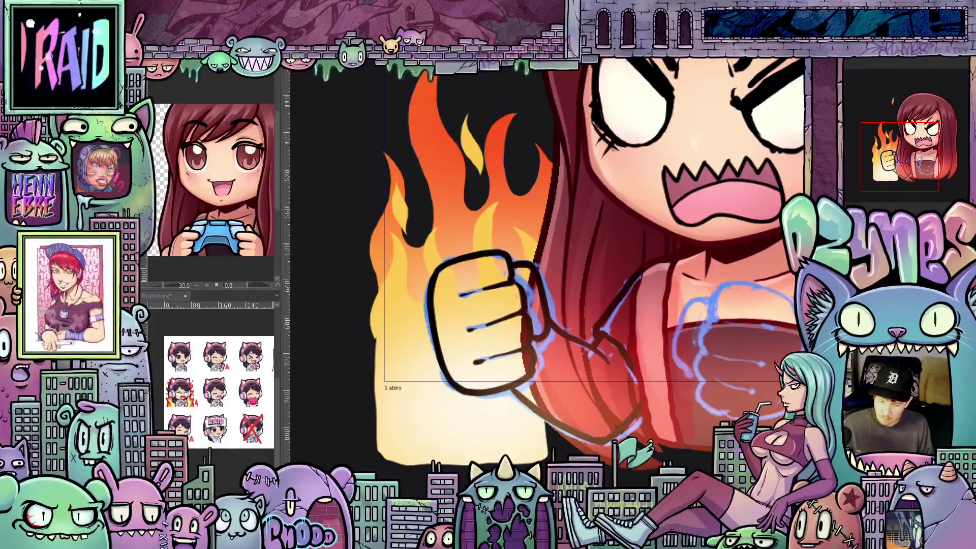
pyautogui.hotkey('ctrl', 'z')
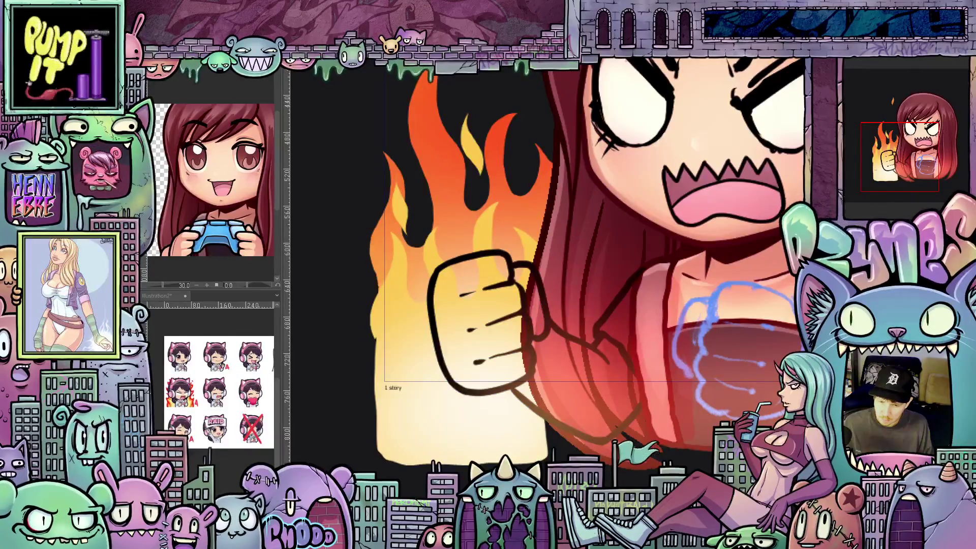
pyautogui.scroll(-2, 702, 384)
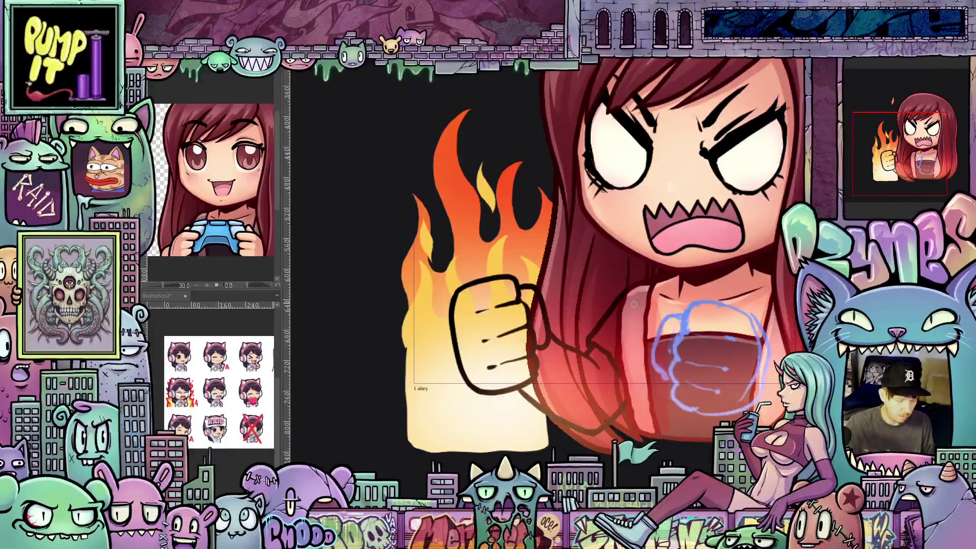
pyautogui.moveTo(637, 403)
pyautogui.mouseDown()
pyautogui.moveTo(648, 389)
pyautogui.moveTo(646, 313)
pyautogui.moveTo(603, 264)
pyautogui.moveTo(451, 376)
pyautogui.moveTo(654, 414)
pyautogui.mouseUp()
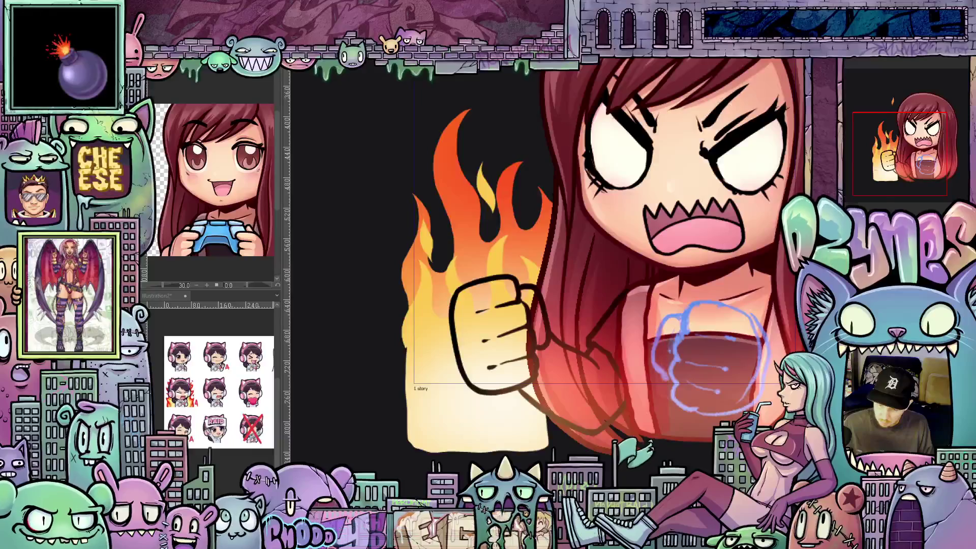
pyautogui.moveTo(665, 386)
pyautogui.mouseDown()
pyautogui.moveTo(679, 305)
pyautogui.moveTo(560, 246)
pyautogui.moveTo(422, 447)
pyautogui.moveTo(488, 458)
pyautogui.mouseUp()
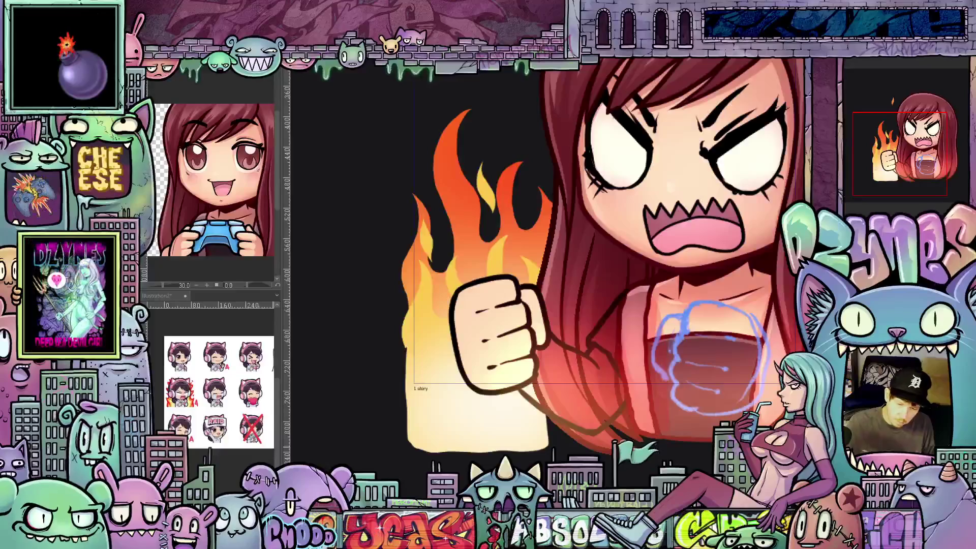
pyautogui.scroll(1, 656, 407)
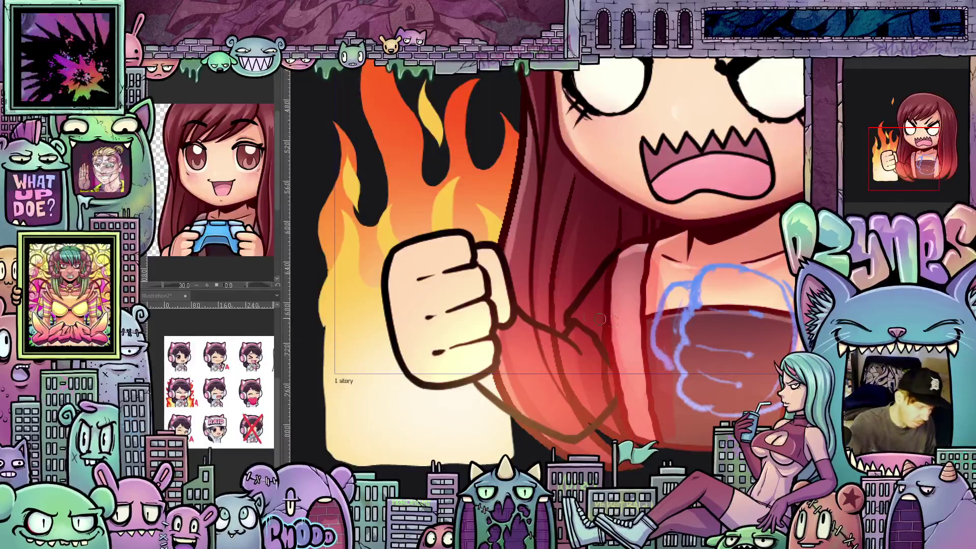
# Paint light highlight strokes along the arm below the raised fist.
pyautogui.moveTo(699, 335); pyautogui.dragTo(457, 305)
pyautogui.moveTo(473, 384); pyautogui.dragTo(450, 312)
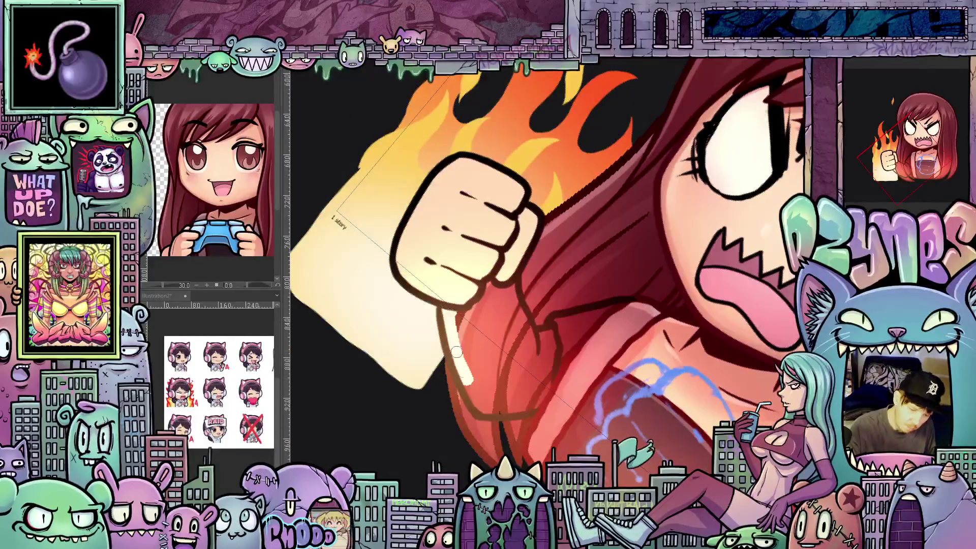
pyautogui.moveTo(481, 402)
pyautogui.mouseDown()
pyautogui.moveTo(456, 305)
pyautogui.moveTo(483, 392)
pyautogui.moveTo(496, 288)
pyautogui.moveTo(504, 376)
pyautogui.moveTo(508, 290)
pyautogui.moveTo(506, 347)
pyautogui.mouseUp()
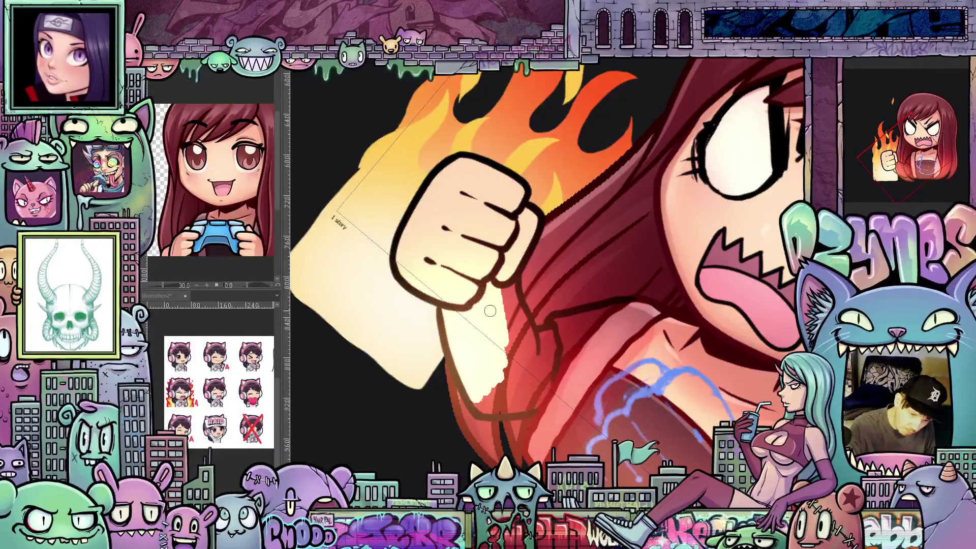
pyautogui.moveTo(496, 289)
pyautogui.mouseDown()
pyautogui.moveTo(521, 351)
pyautogui.moveTo(508, 285)
pyautogui.moveTo(534, 358)
pyautogui.moveTo(531, 331)
pyautogui.moveTo(534, 351)
pyautogui.moveTo(549, 346)
pyautogui.moveTo(544, 379)
pyautogui.moveTo(478, 410)
pyautogui.moveTo(509, 410)
pyautogui.mouseUp()
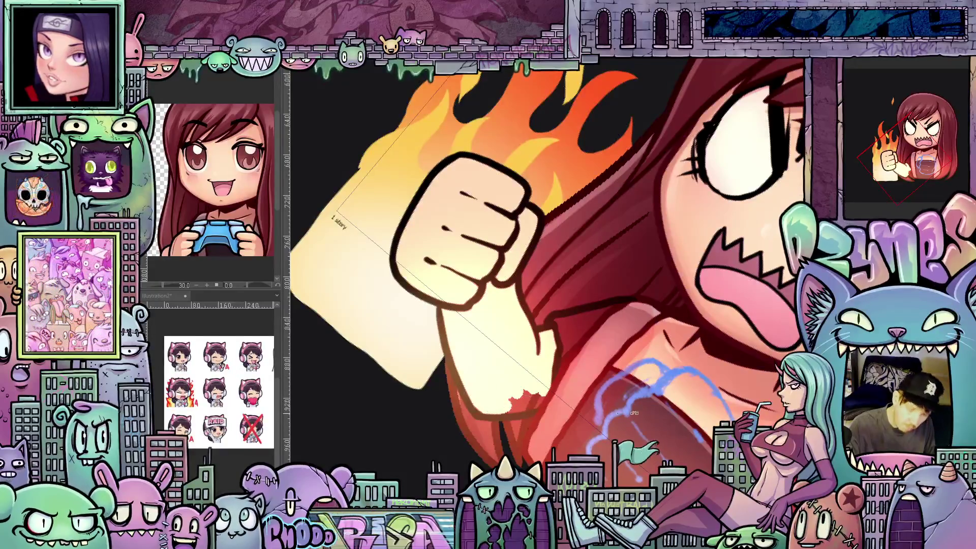
# Cover the red at the wrist edge with skin tone, then zoom out to the whole artwork.
pyautogui.press('-')
pyautogui.press('-')
pyautogui.press('-')
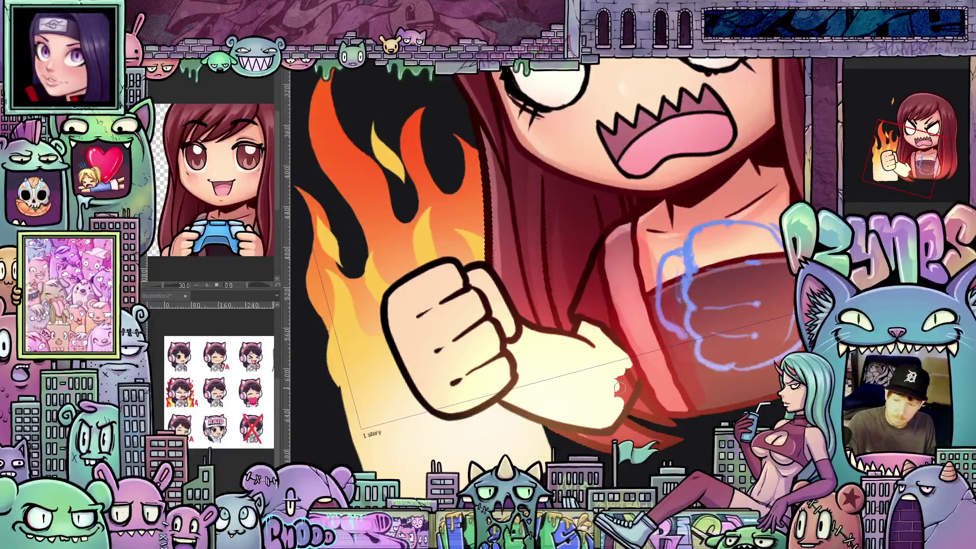
pyautogui.moveTo(617, 405); pyautogui.dragTo(621, 401)
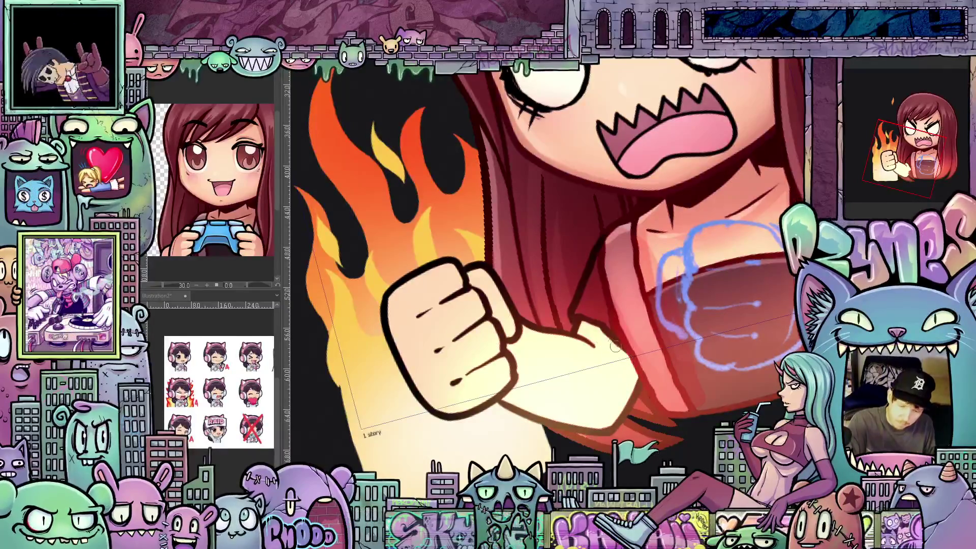
pyautogui.moveTo(608, 393)
pyautogui.mouseDown()
pyautogui.moveTo(606, 450)
pyautogui.moveTo(580, 424)
pyautogui.mouseUp()
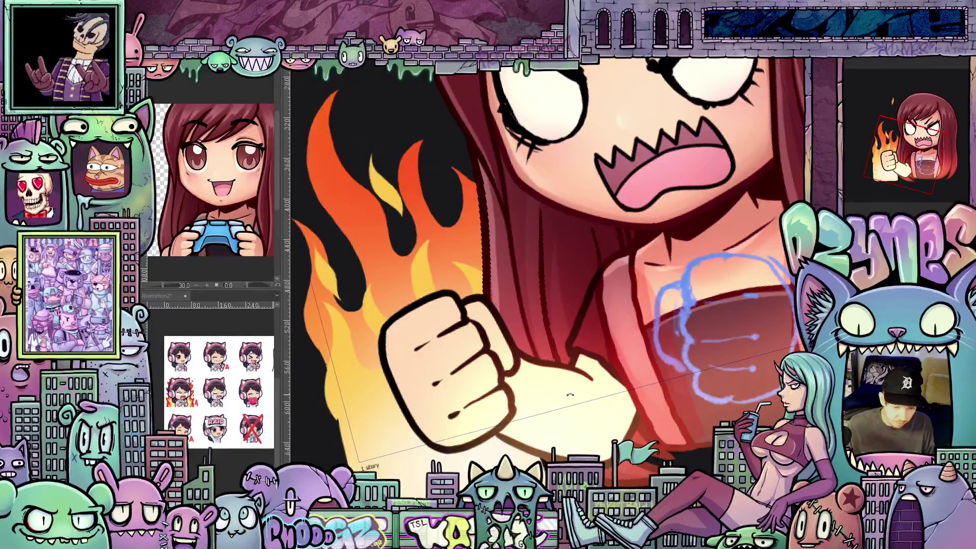
pyautogui.scroll(-10, 570, 394)
pyautogui.moveTo(709, 370)
pyautogui.mouseDown()
pyautogui.moveTo(707, 396)
pyautogui.moveTo(690, 415)
pyautogui.mouseUp()
pyautogui.scroll(-2, 684, 421)
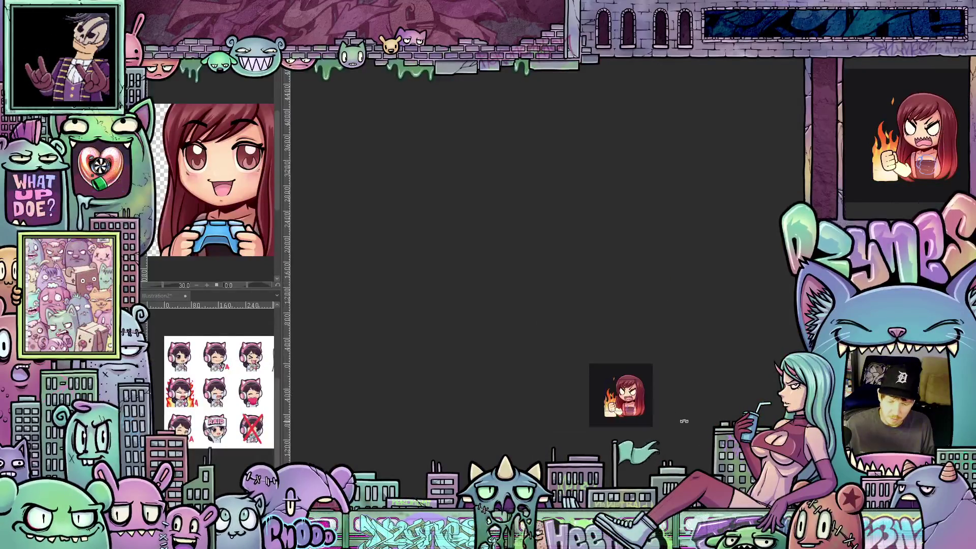
pyautogui.scroll(5, 640, 423)
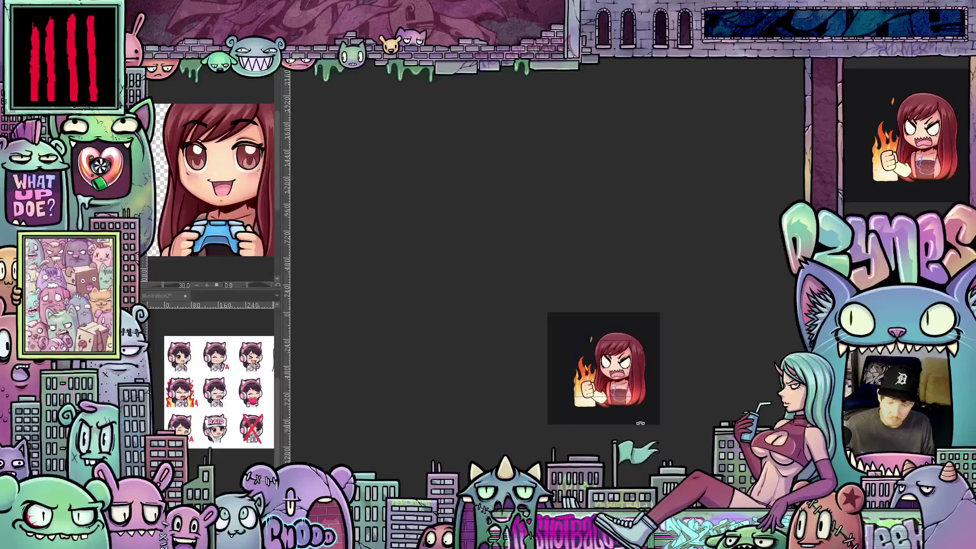
pyautogui.scroll(3, 640, 423)
pyautogui.scroll(10, 580, 390)
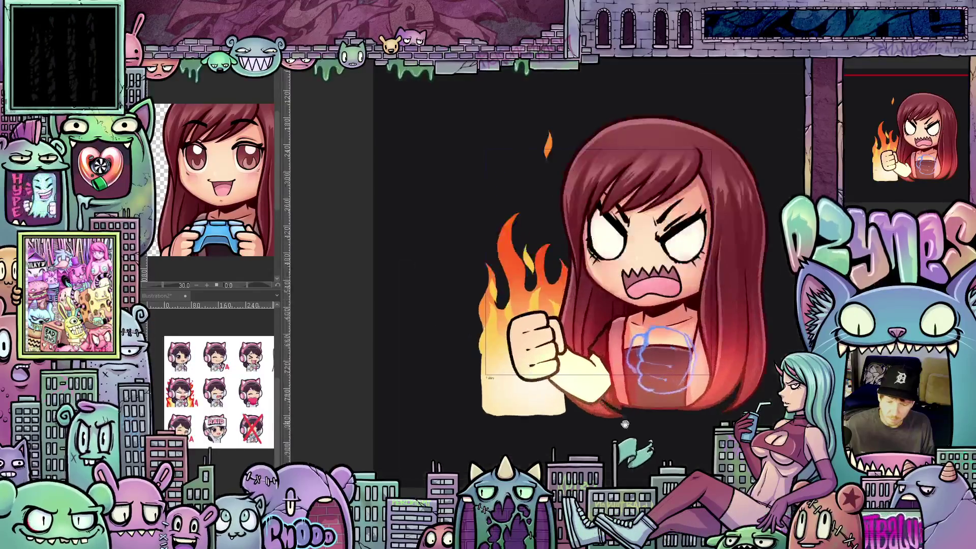
pyautogui.scroll(2, 601, 451)
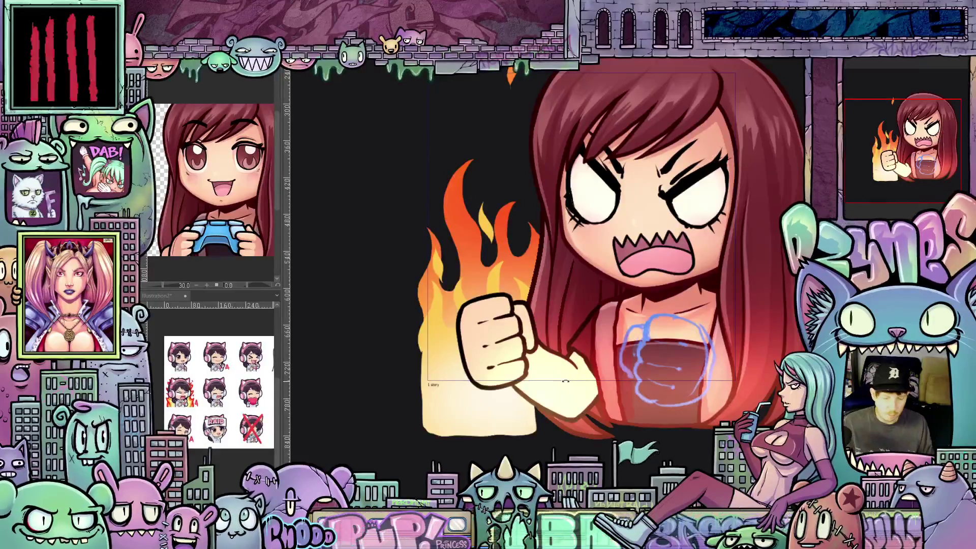
pyautogui.scroll(1, 547, 380)
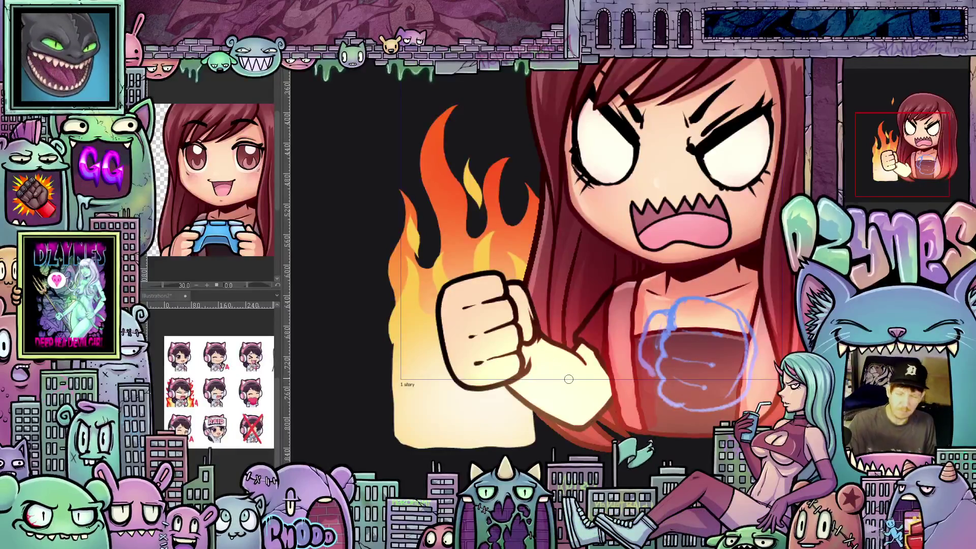
pyautogui.scroll(-3, 569, 379)
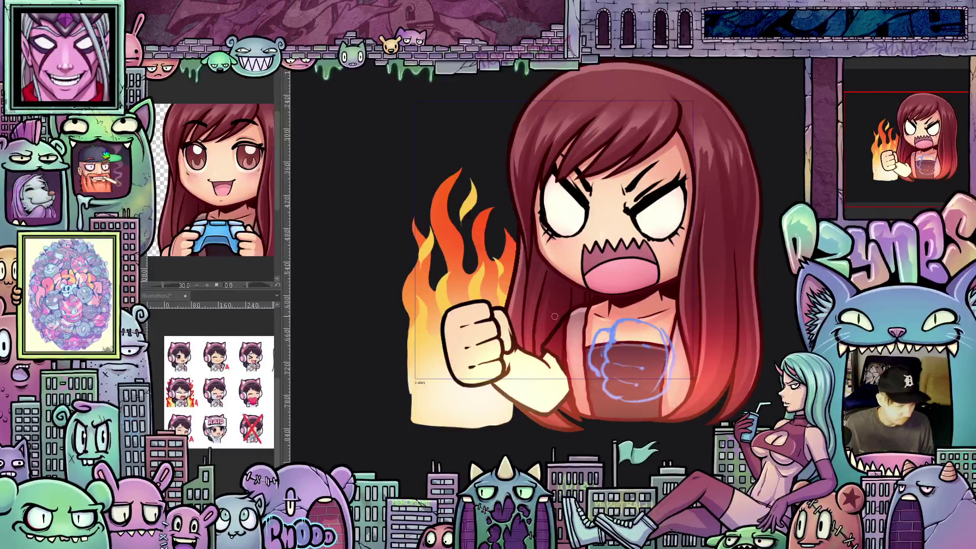
pyautogui.press('e')
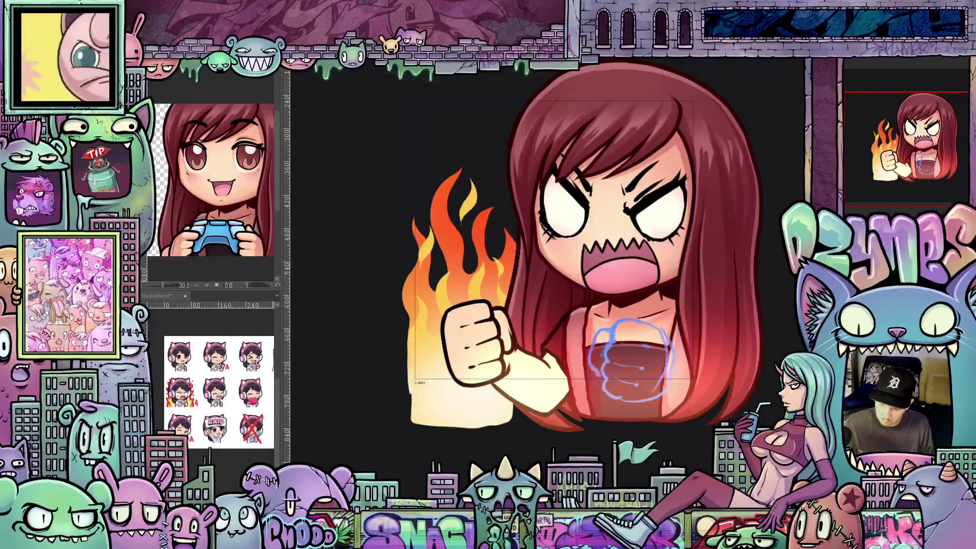
pyautogui.scroll(3, 665, 399)
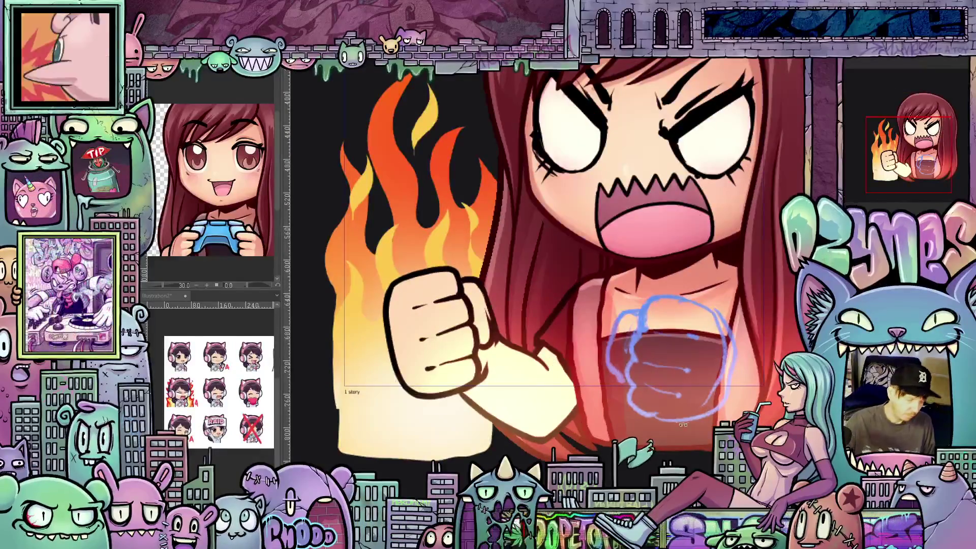
pyautogui.press('^')
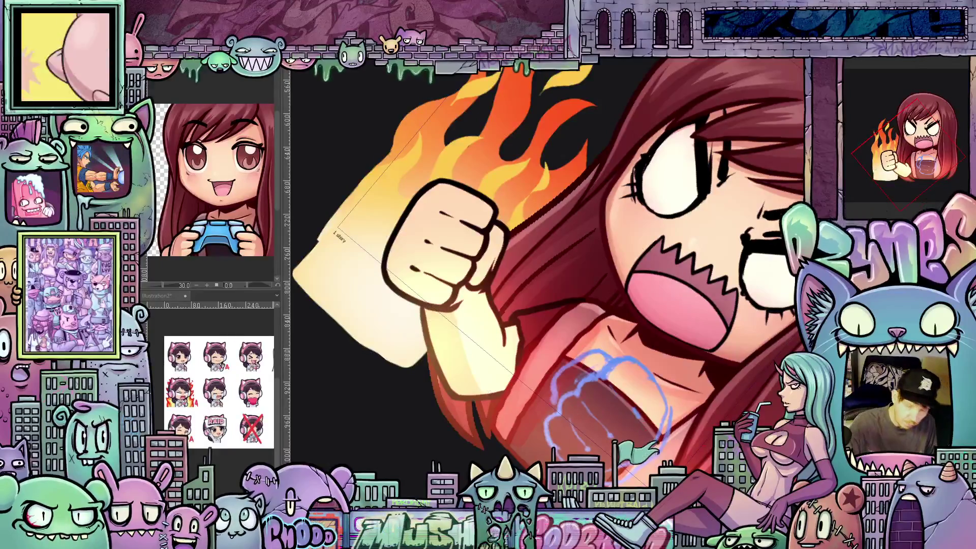
# Level and centre the view, shade the fist's left edge red, then show the whole emote.
pyautogui.scroll(-2, 579, 411)
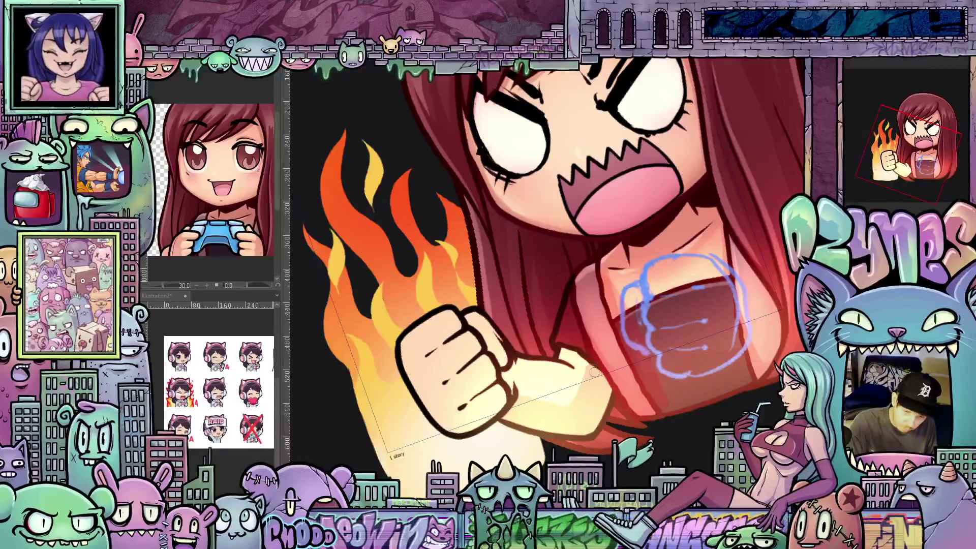
pyautogui.press('^')
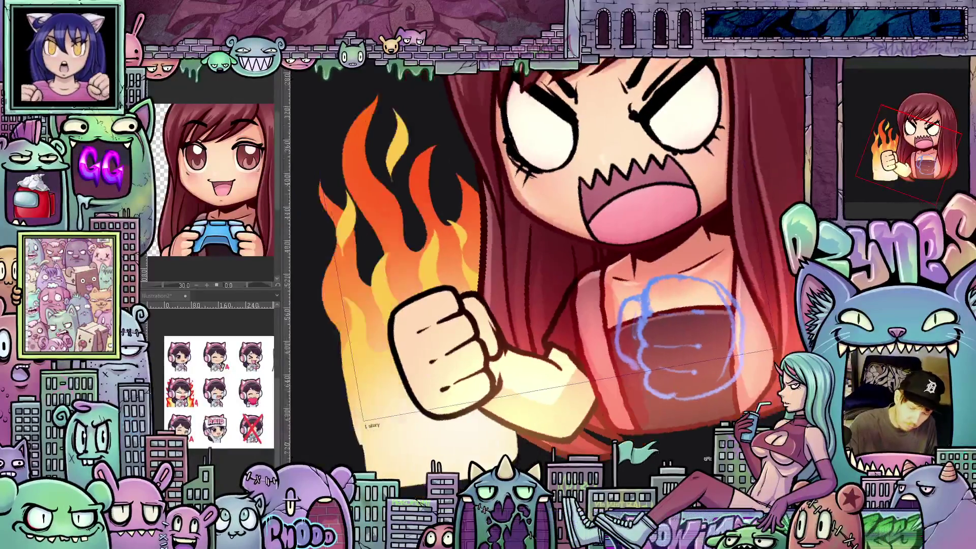
pyautogui.press('-')
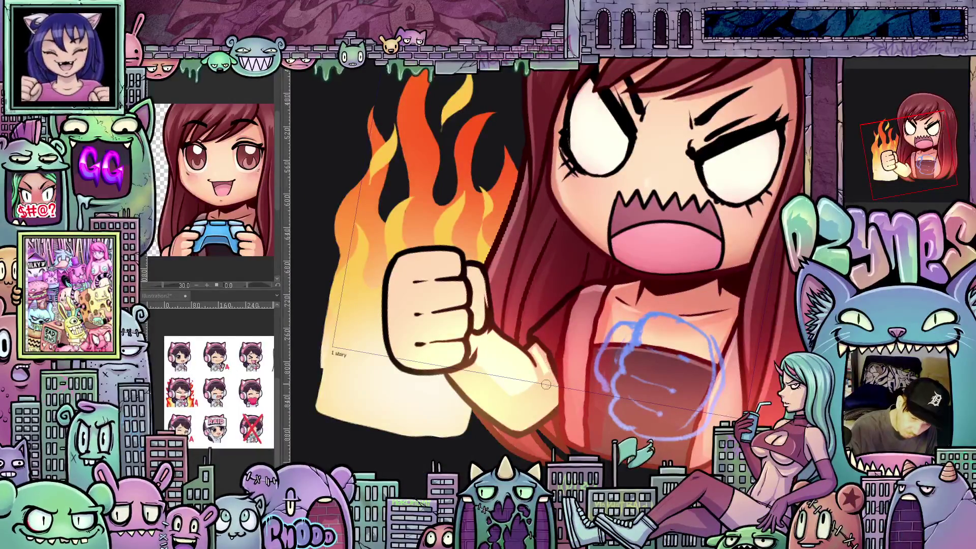
pyautogui.moveTo(653, 404); pyautogui.dragTo(487, 378)
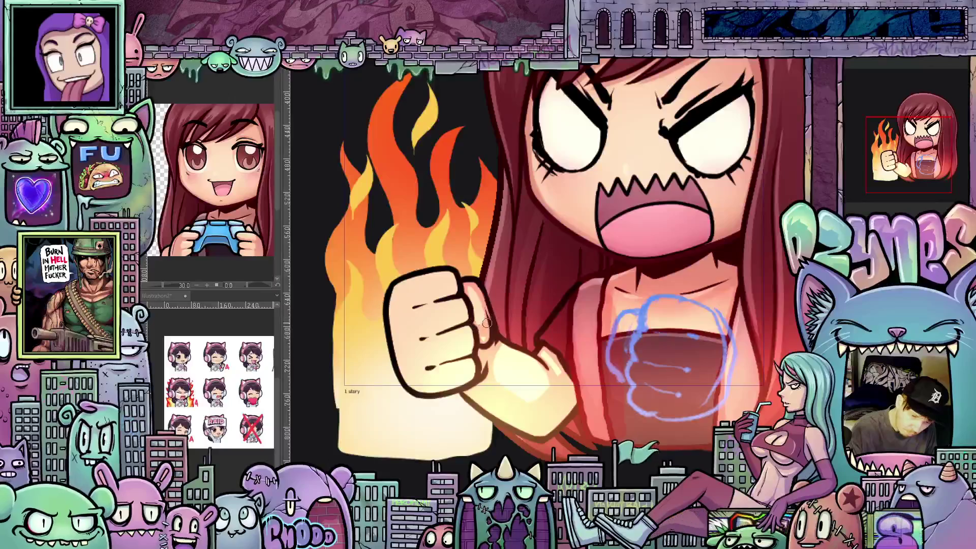
pyautogui.moveTo(518, 400); pyautogui.dragTo(605, 406)
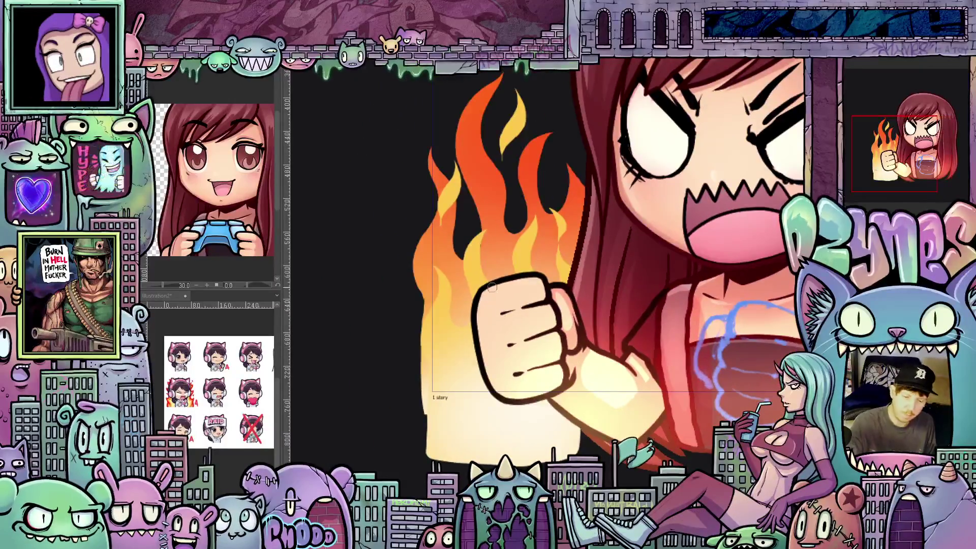
pyautogui.moveTo(489, 331)
pyautogui.mouseDown()
pyautogui.moveTo(524, 404)
pyautogui.moveTo(492, 363)
pyautogui.moveTo(479, 303)
pyautogui.moveTo(607, 353)
pyautogui.mouseUp()
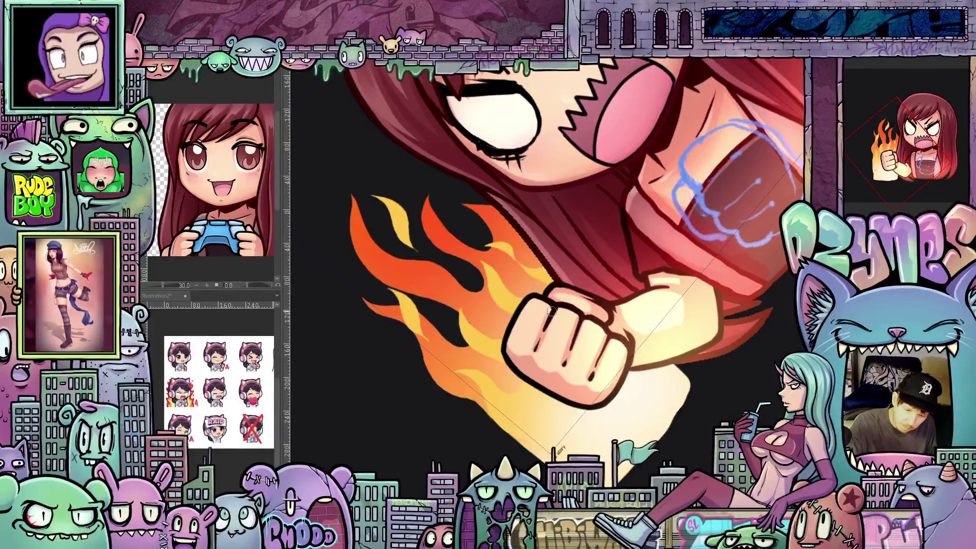
pyautogui.moveTo(690, 301); pyautogui.dragTo(655, 398)
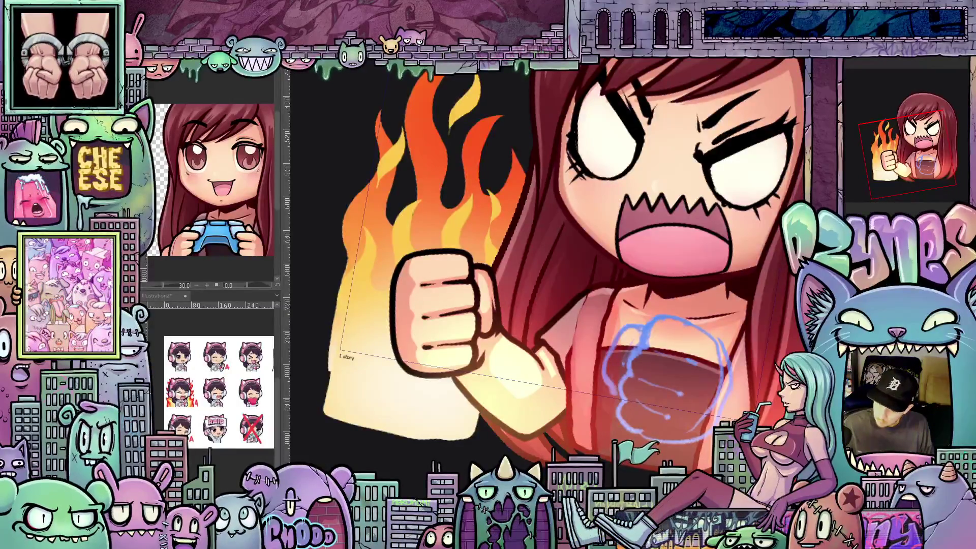
pyautogui.scroll(2, 585, 337)
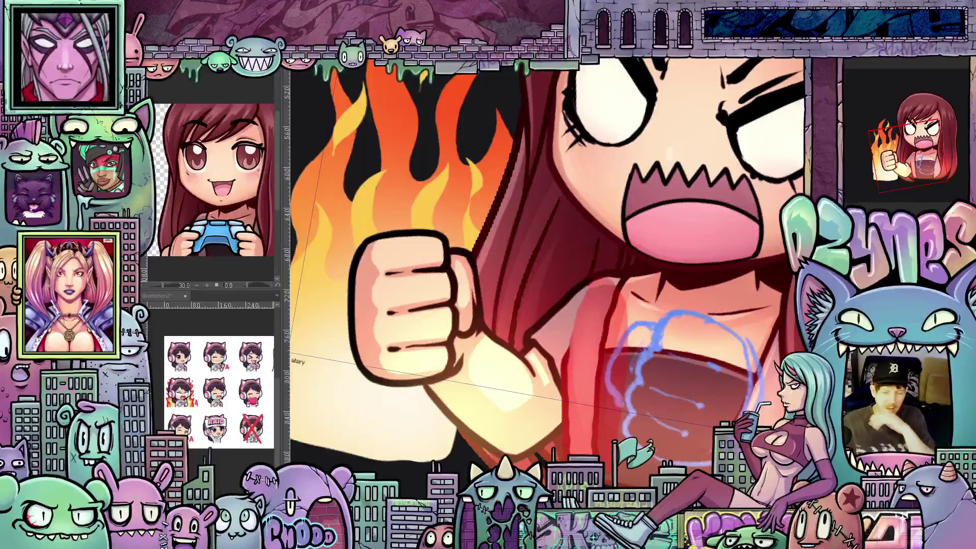
pyautogui.scroll(-5, 679, 441)
pyautogui.moveTo(679, 441); pyautogui.dragTo(732, 403)
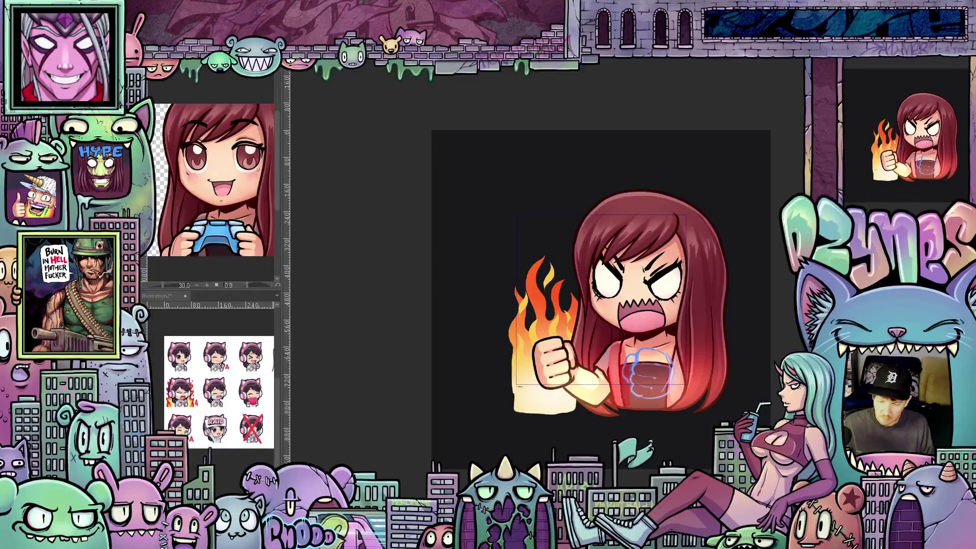
# Transform the fist with Ctrl+T, rotating it slightly and moving it lower, then commit.
pyautogui.hotkey('ctrl', 't')
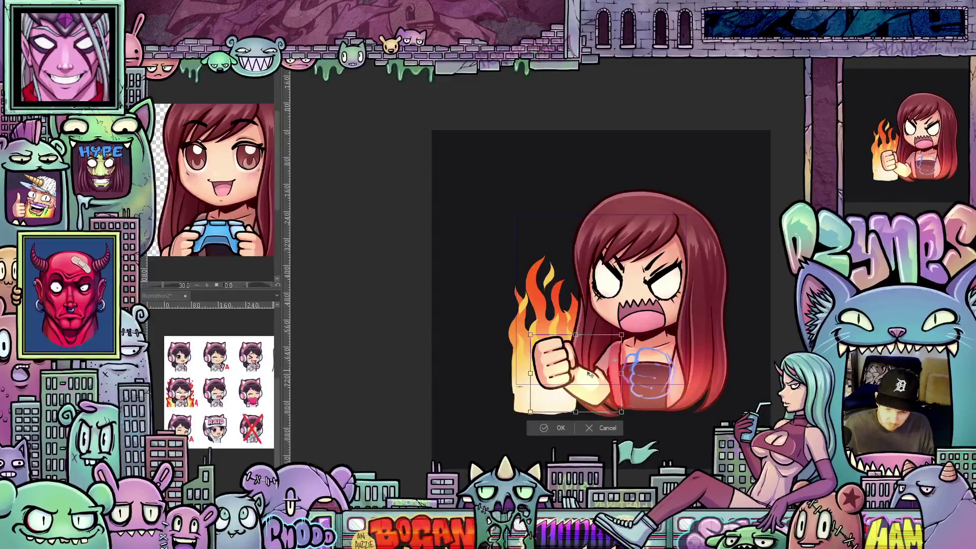
pyautogui.moveTo(524, 375)
pyautogui.mouseDown()
pyautogui.moveTo(531, 362)
pyautogui.moveTo(532, 378)
pyautogui.moveTo(542, 365)
pyautogui.moveTo(543, 377)
pyautogui.moveTo(542, 352)
pyautogui.mouseUp()
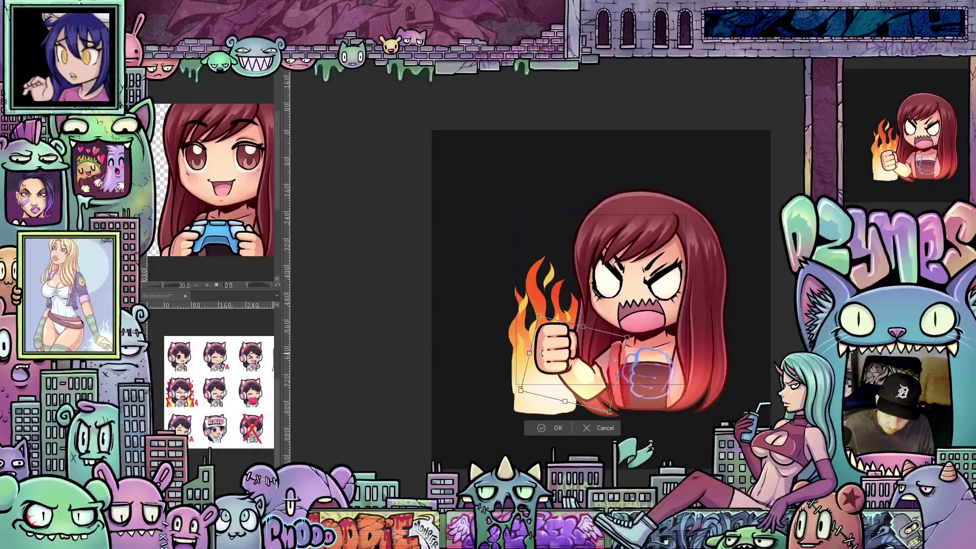
pyautogui.scroll(5, 623, 356)
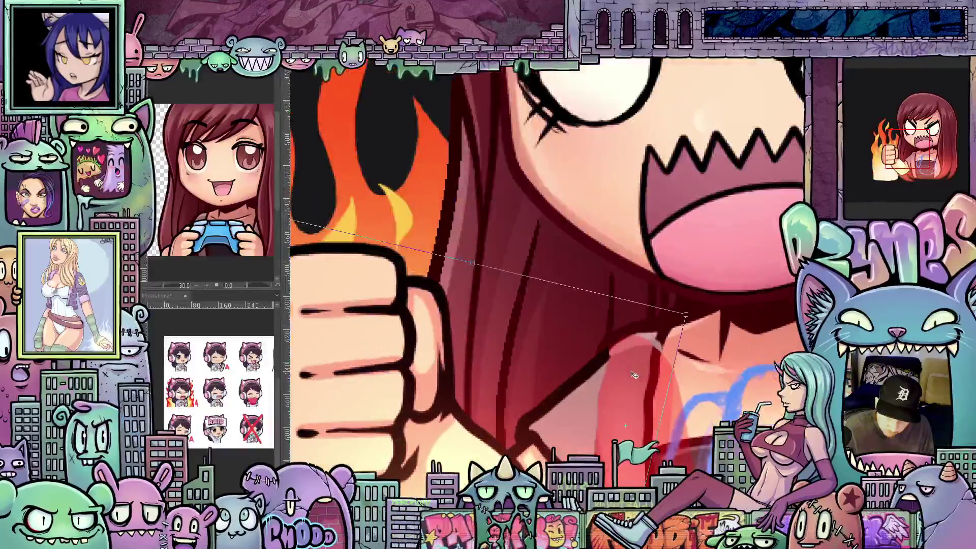
pyautogui.scroll(-3, 627, 383)
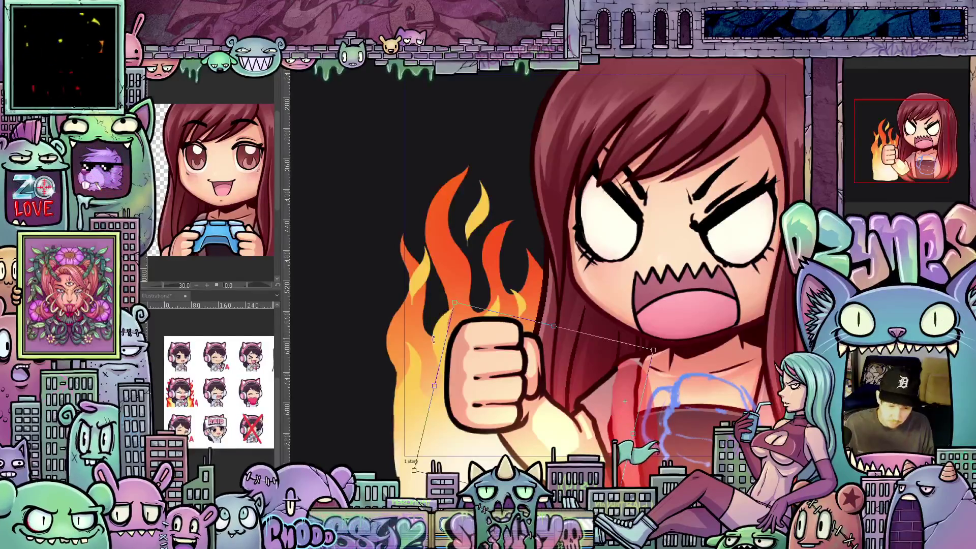
pyautogui.moveTo(435, 338)
pyautogui.mouseDown()
pyautogui.moveTo(441, 365)
pyautogui.moveTo(450, 324)
pyautogui.moveTo(455, 383)
pyautogui.moveTo(501, 395)
pyautogui.mouseUp()
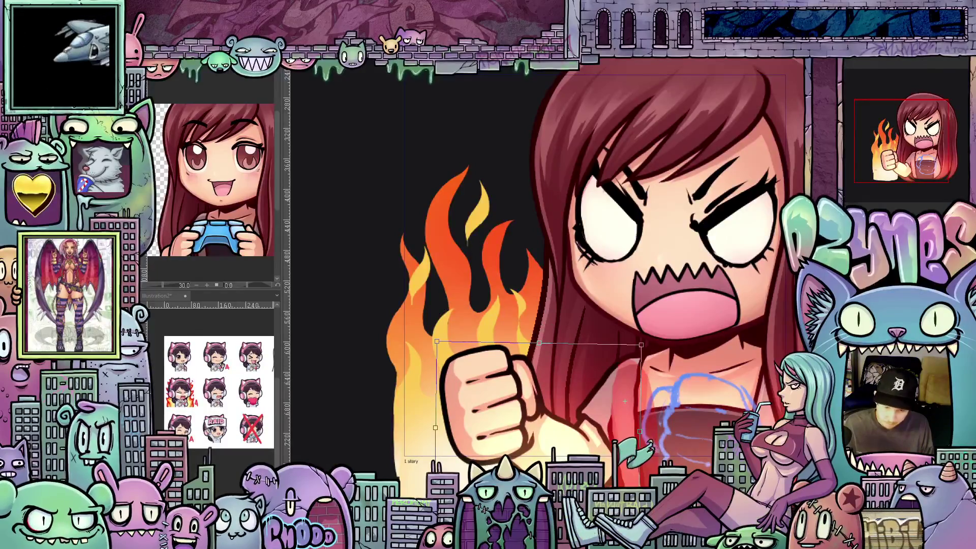
pyautogui.press('Return')
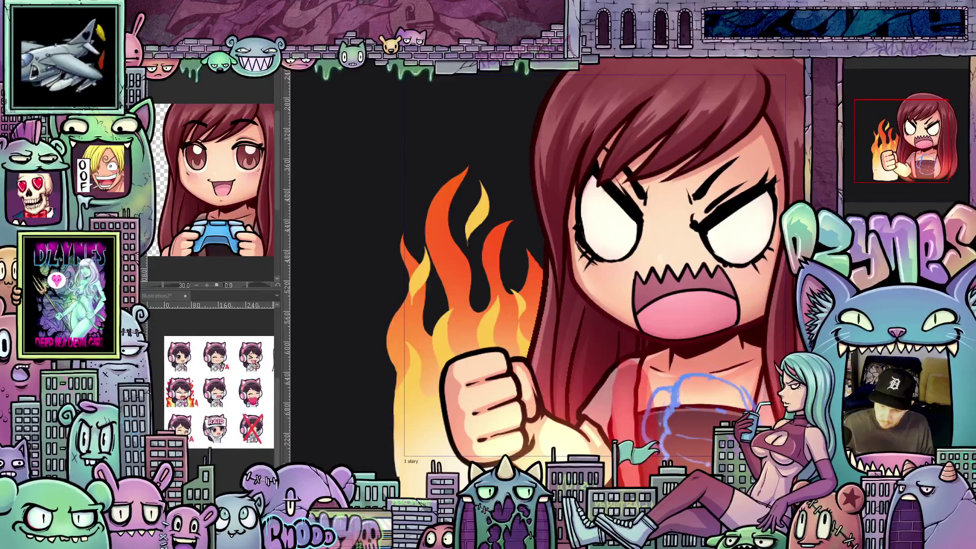
# Add a short stroke near the neck and recentre the whole character in view.
pyautogui.scroll(3, 685, 333)
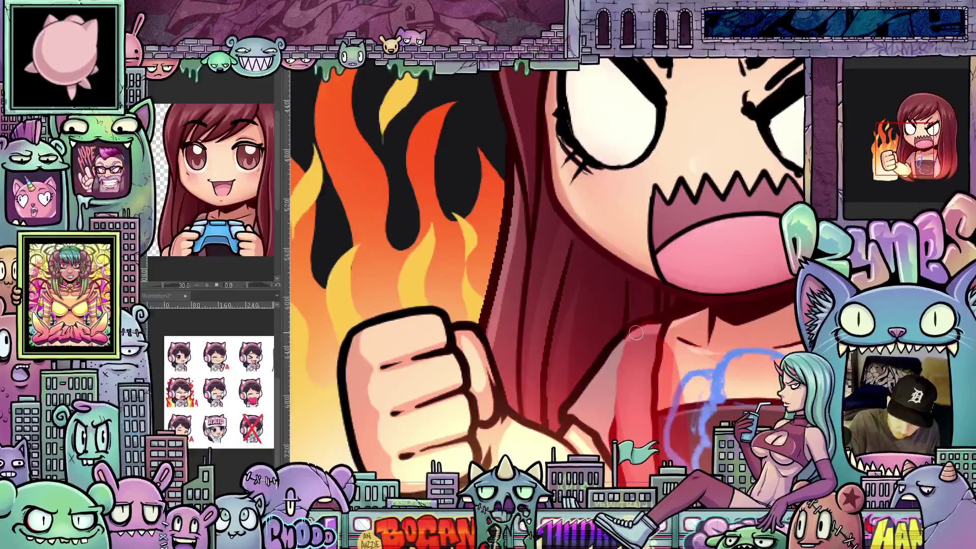
pyautogui.moveTo(658, 325)
pyautogui.mouseDown()
pyautogui.moveTo(679, 328)
pyautogui.moveTo(661, 347)
pyautogui.moveTo(681, 356)
pyautogui.moveTo(684, 376)
pyautogui.moveTo(689, 356)
pyautogui.moveTo(694, 425)
pyautogui.mouseUp()
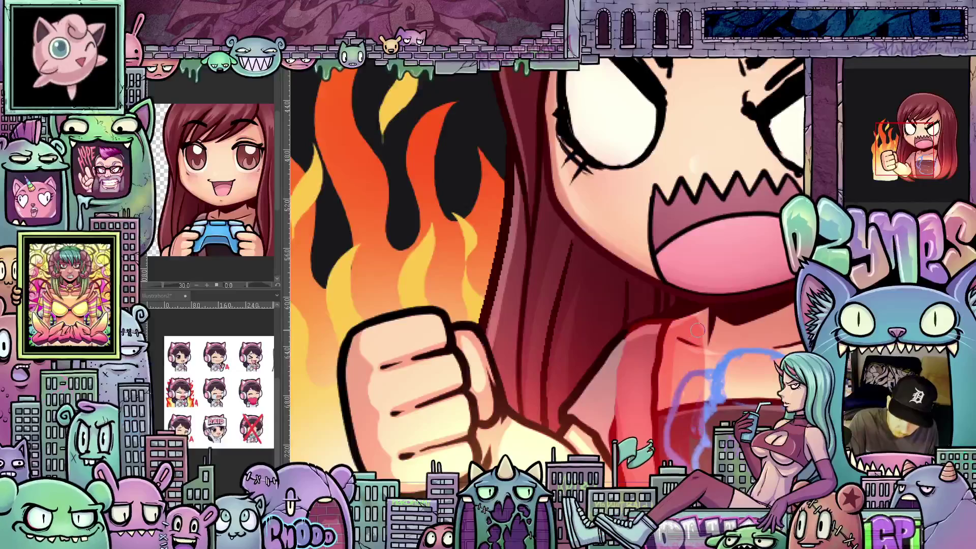
pyautogui.moveTo(702, 378)
pyautogui.mouseDown()
pyautogui.moveTo(666, 289)
pyautogui.moveTo(673, 442)
pyautogui.mouseUp()
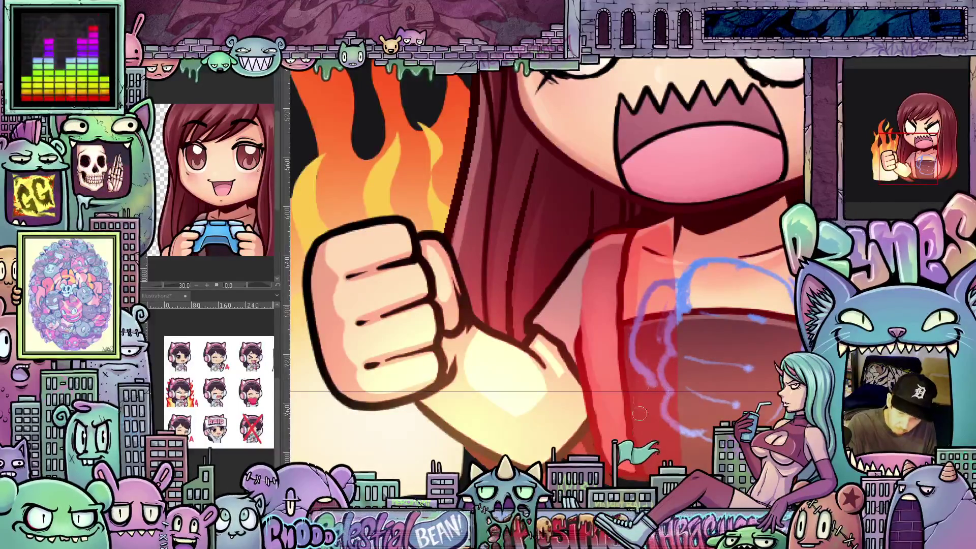
pyautogui.moveTo(647, 434); pyautogui.dragTo(680, 488)
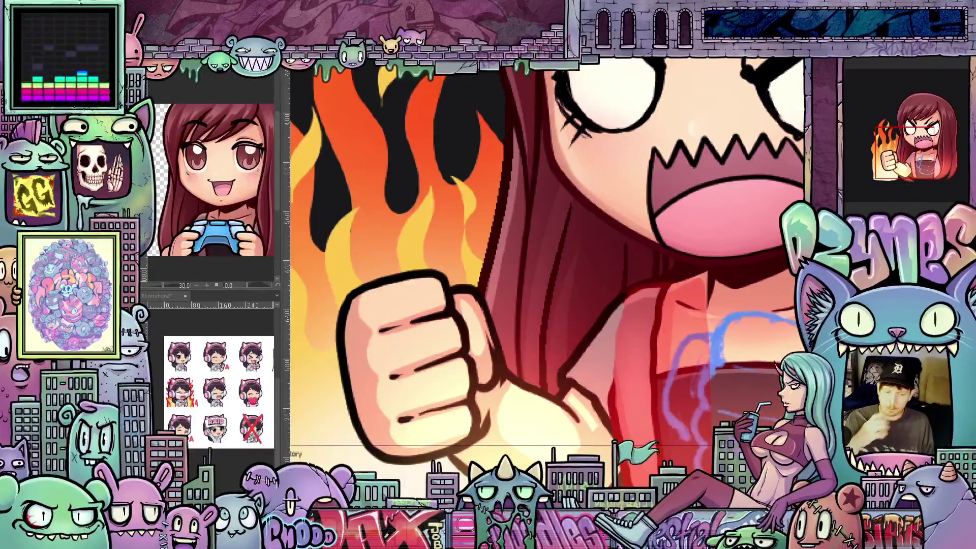
pyautogui.scroll(-5, 672, 459)
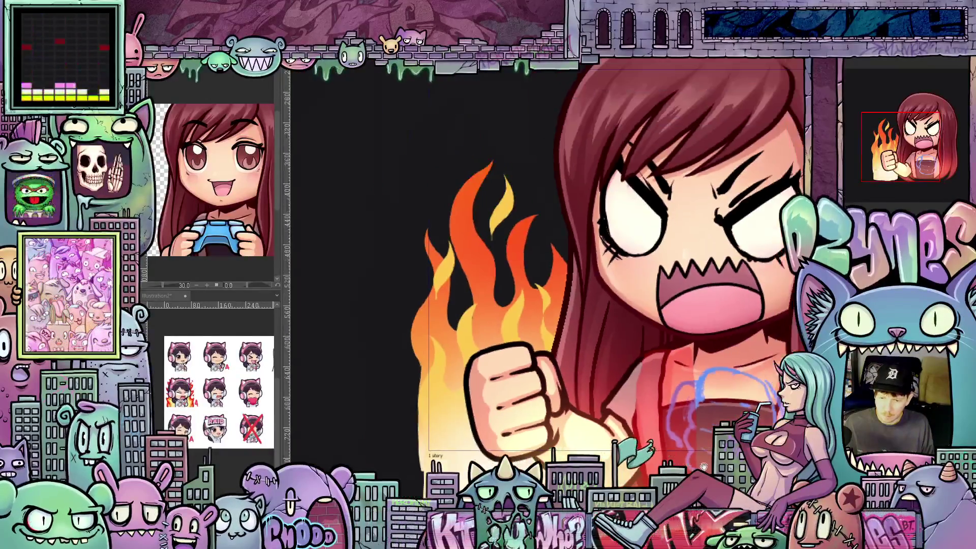
pyautogui.moveTo(662, 453); pyautogui.dragTo(647, 448)
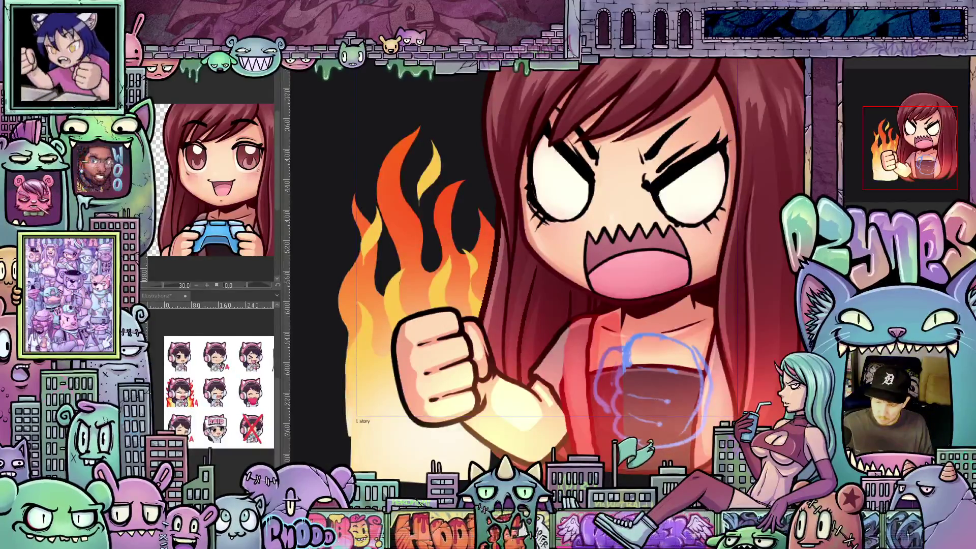
# Ink the first curve of the new fist over the blue chest sketch, then undo it.
pyautogui.scroll(1, 674, 390)
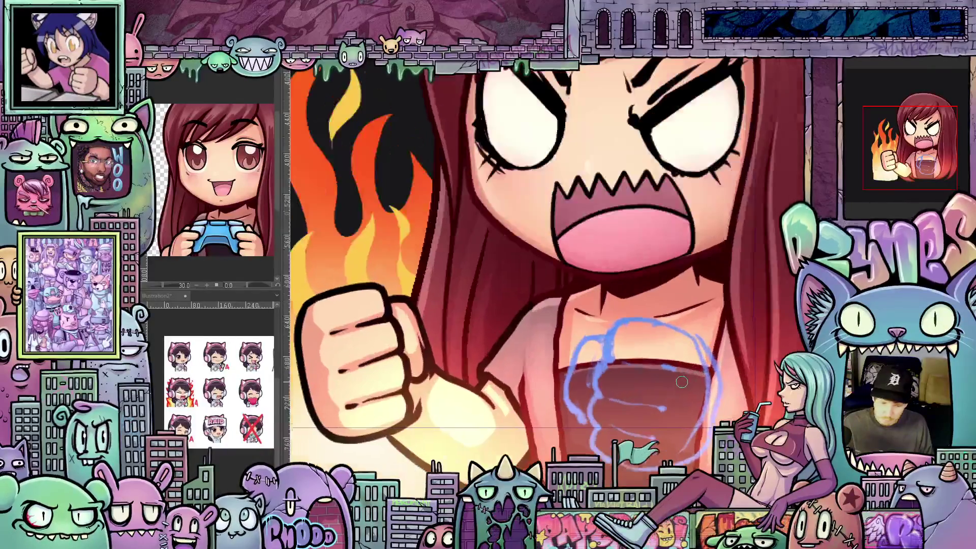
pyautogui.moveTo(674, 391); pyautogui.dragTo(673, 365)
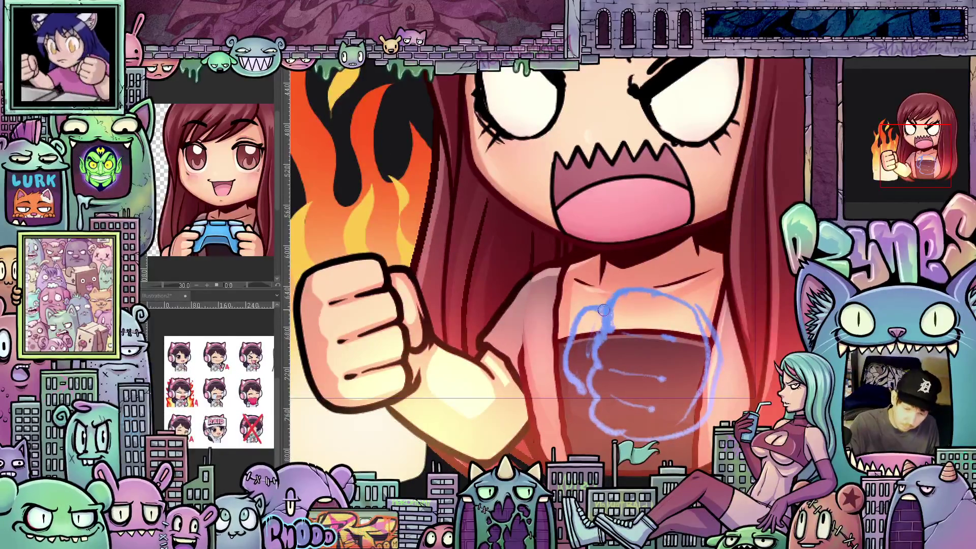
pyautogui.moveTo(607, 306)
pyautogui.mouseDown()
pyautogui.moveTo(584, 317)
pyautogui.moveTo(568, 346)
pyautogui.moveTo(573, 365)
pyautogui.mouseUp()
pyautogui.hotkey('ctrl', 'z')
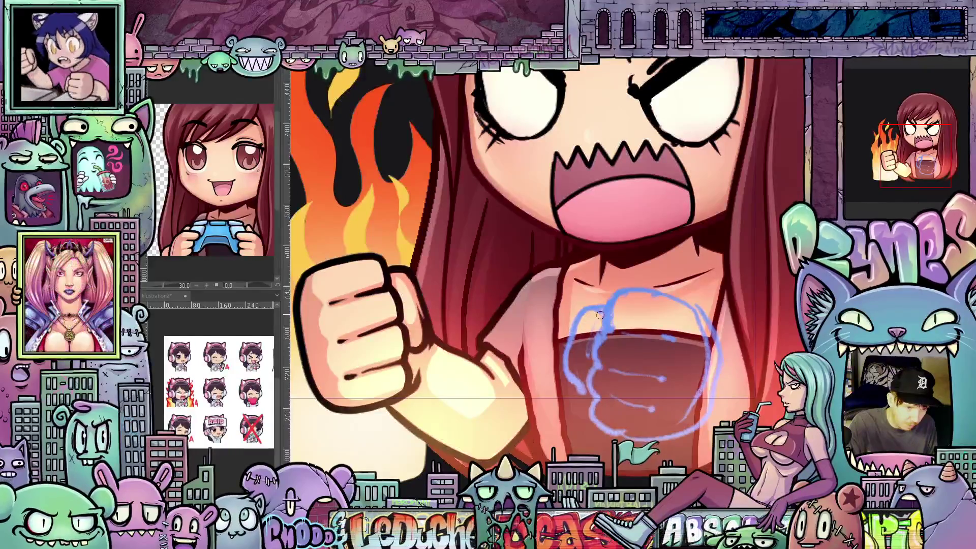
# Redraw the first curve and ink the second fist's left side and top edge.
pyautogui.moveTo(605, 308)
pyautogui.mouseDown()
pyautogui.moveTo(585, 314)
pyautogui.moveTo(570, 343)
pyautogui.moveTo(568, 374)
pyautogui.moveTo(586, 389)
pyautogui.mouseUp()
pyautogui.moveTo(698, 407)
pyautogui.mouseDown()
pyautogui.moveTo(658, 417)
pyautogui.moveTo(658, 427)
pyautogui.mouseUp()
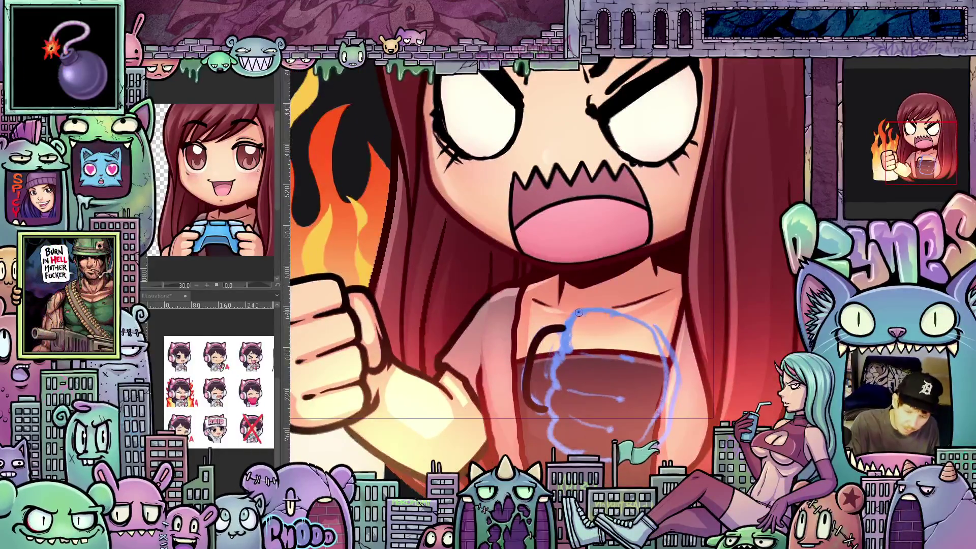
pyautogui.moveTo(577, 315); pyautogui.dragTo(570, 351)
pyautogui.moveTo(568, 351)
pyautogui.mouseDown()
pyautogui.moveTo(552, 410)
pyautogui.moveTo(563, 458)
pyautogui.mouseUp()
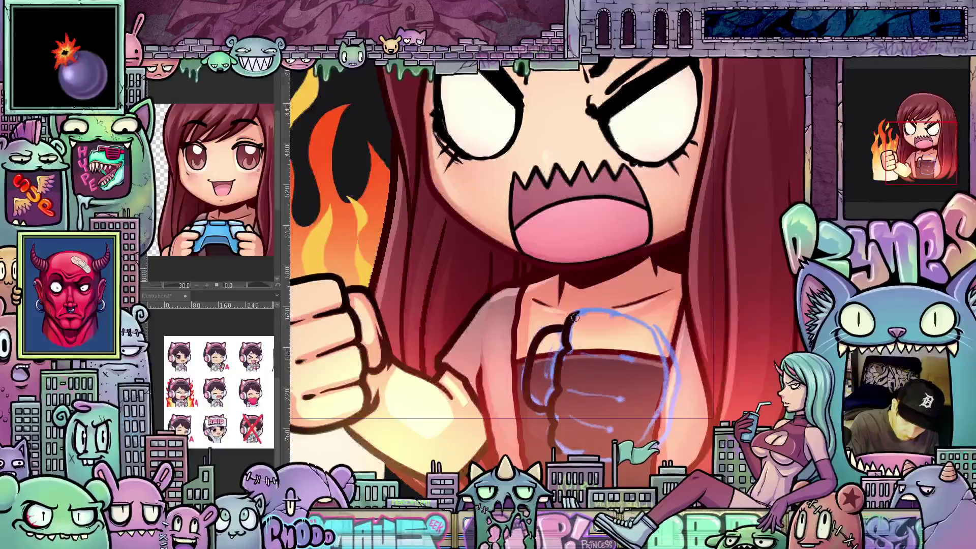
pyautogui.moveTo(575, 318)
pyautogui.mouseDown()
pyautogui.moveTo(602, 314)
pyautogui.moveTo(647, 330)
pyautogui.moveTo(658, 383)
pyautogui.mouseUp()
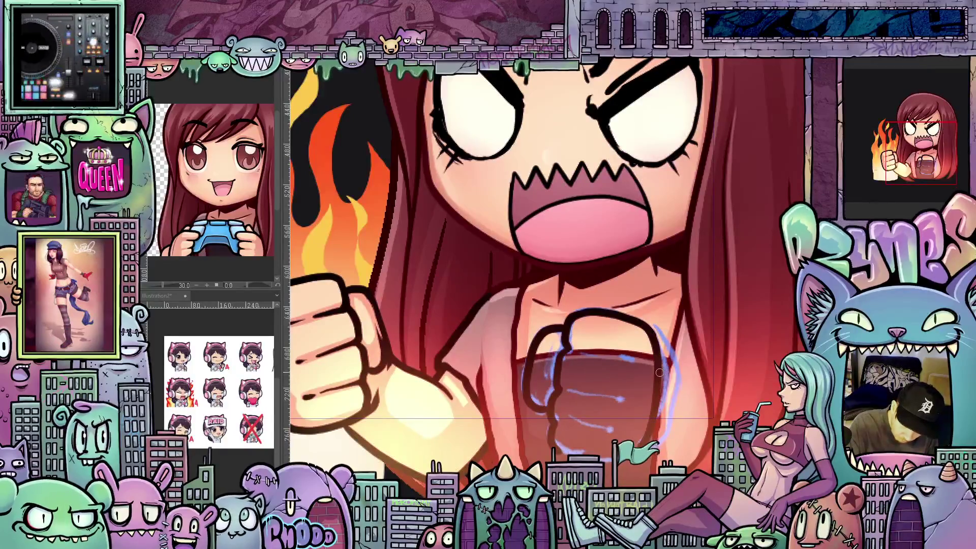
# Reset the view rotation, recentre the character, and commit the finished second fist.
pyautogui.moveTo(690, 419)
pyautogui.mouseDown()
pyautogui.moveTo(748, 346)
pyautogui.moveTo(774, 280)
pyautogui.moveTo(672, 389)
pyautogui.mouseUp()
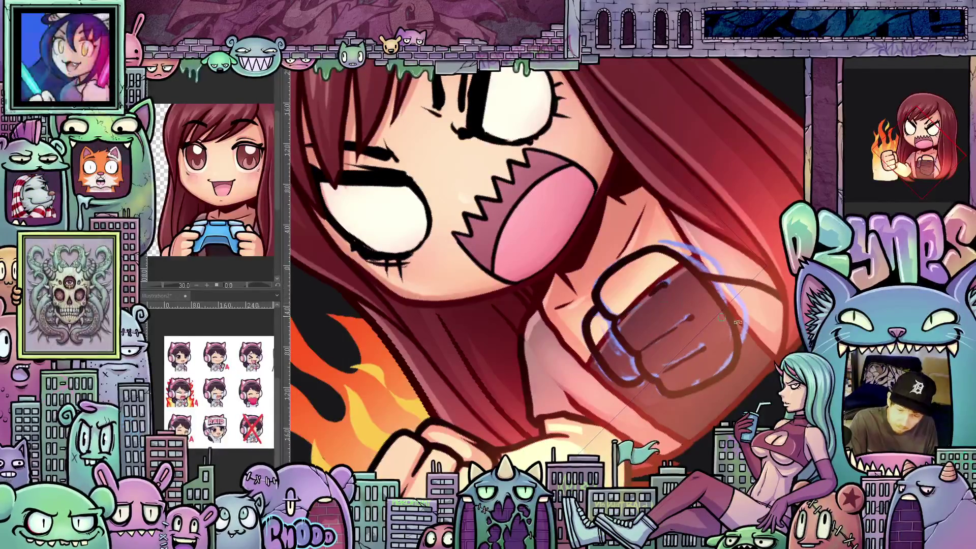
pyautogui.hotkey('ctrl', '0')
pyautogui.scroll(3, 643, 400)
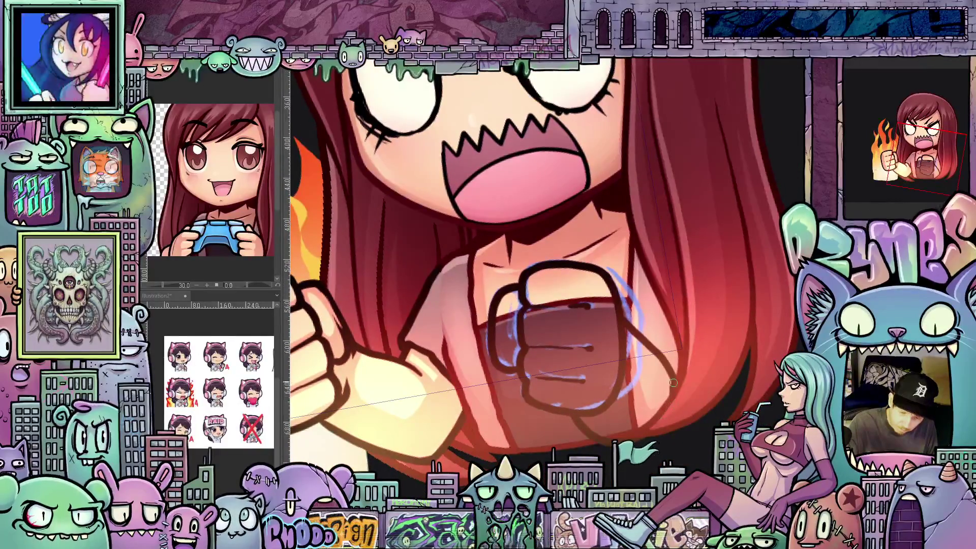
pyautogui.moveTo(660, 423); pyautogui.dragTo(751, 424)
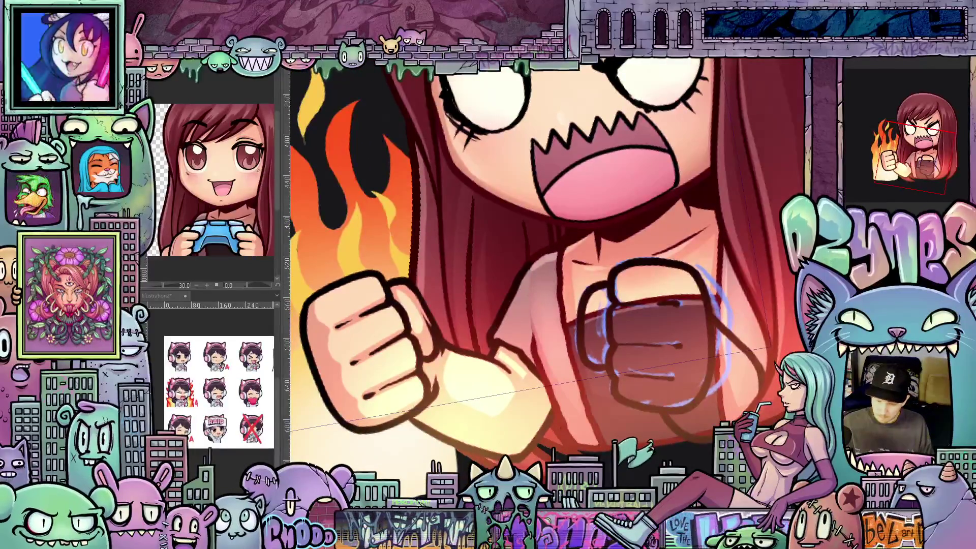
pyautogui.scroll(-3, 544, 265)
pyautogui.moveTo(547, 262); pyautogui.dragTo(506, 282)
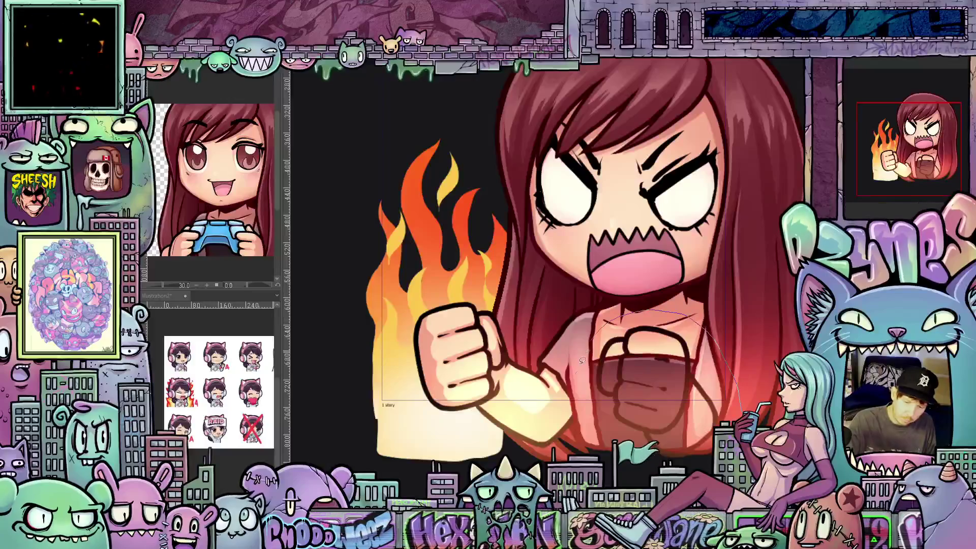
pyautogui.moveTo(739, 394); pyautogui.dragTo(748, 397)
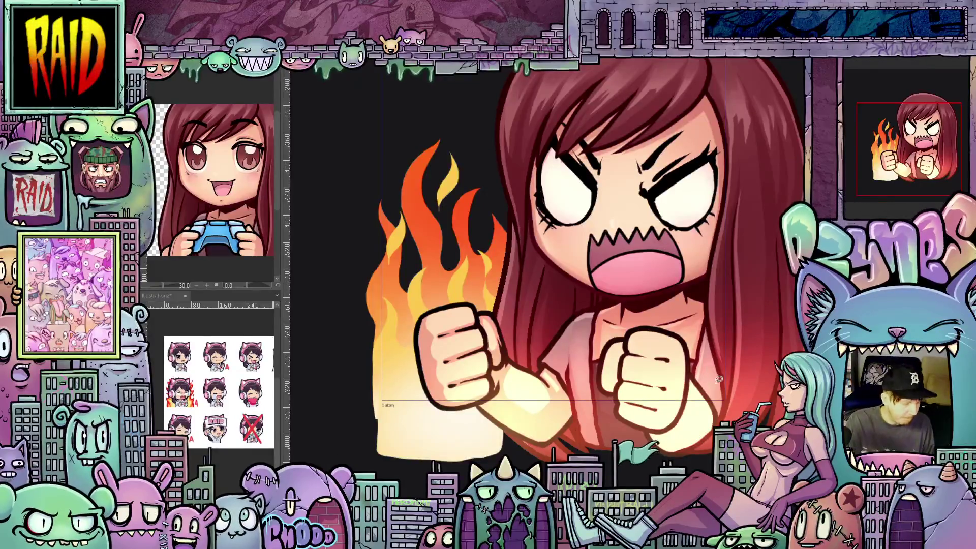
# Tilt the view to inspect both fists, return it upright, and zoom out to fit the emote.
pyautogui.moveTo(731, 410); pyautogui.dragTo(710, 272)
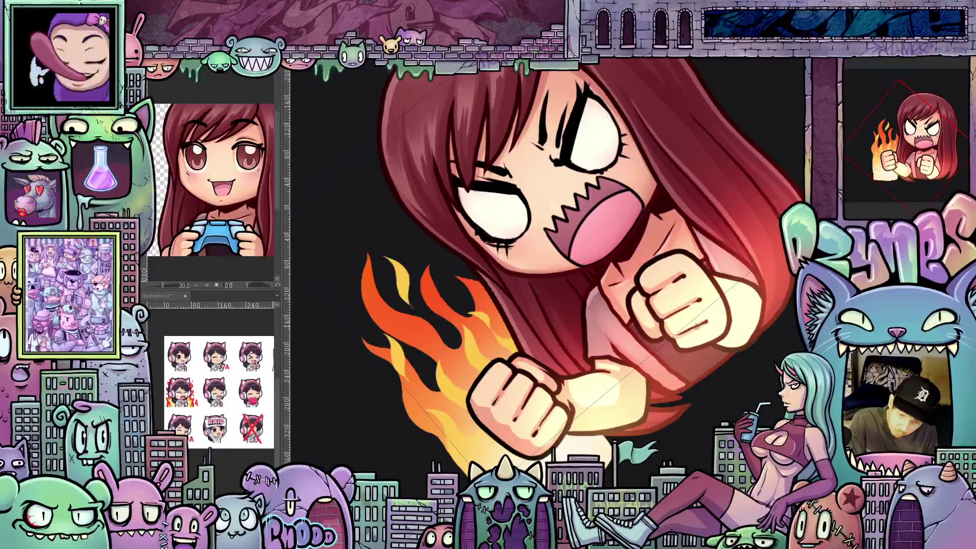
pyautogui.hotkey('ctrl', '0')
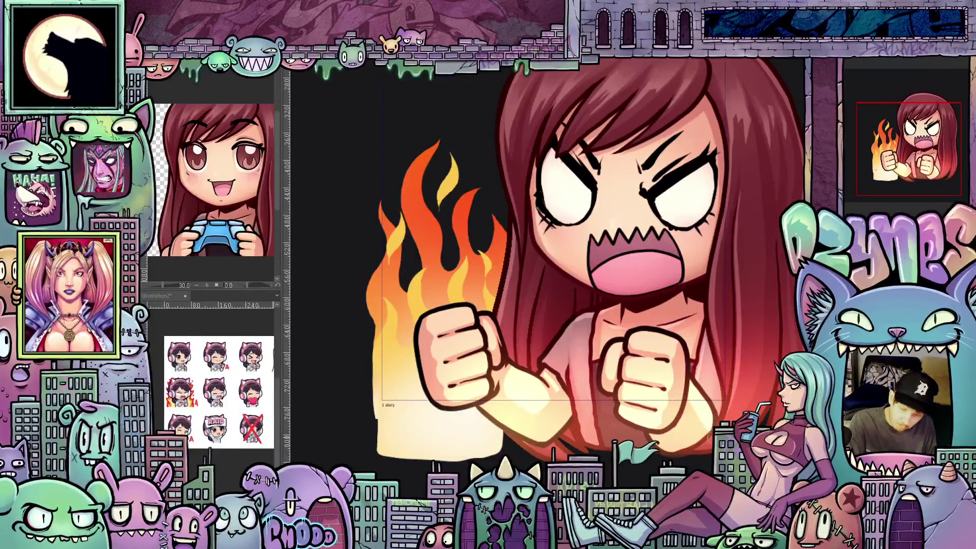
pyautogui.moveTo(710, 438)
pyautogui.mouseDown()
pyautogui.moveTo(731, 437)
pyautogui.moveTo(746, 460)
pyautogui.mouseUp()
pyautogui.moveTo(745, 428); pyautogui.dragTo(708, 446)
pyautogui.scroll(-3, 724, 299)
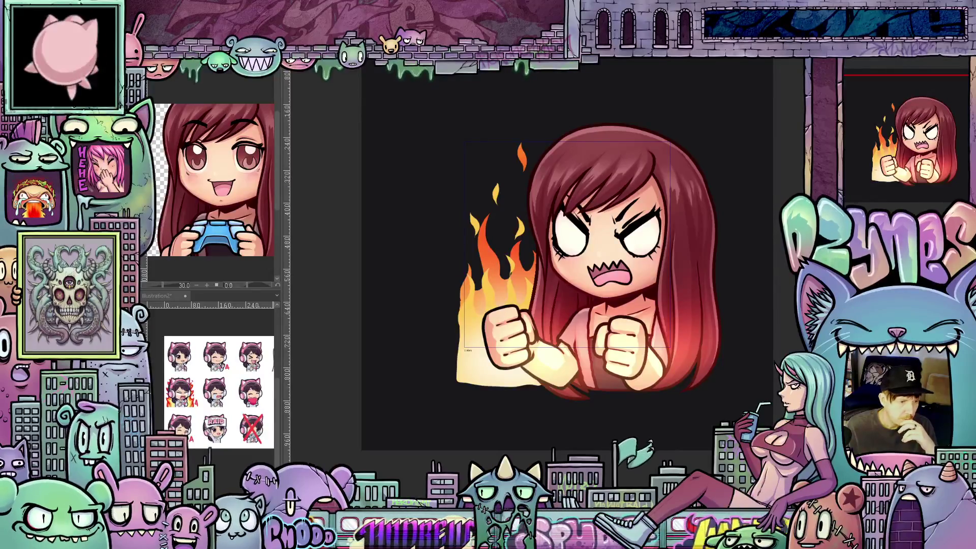
# Free-transform the girl-and-flames artwork, trying several slight clockwise tilts and small position shifts.
pyautogui.hotkey('ctrl', 't')
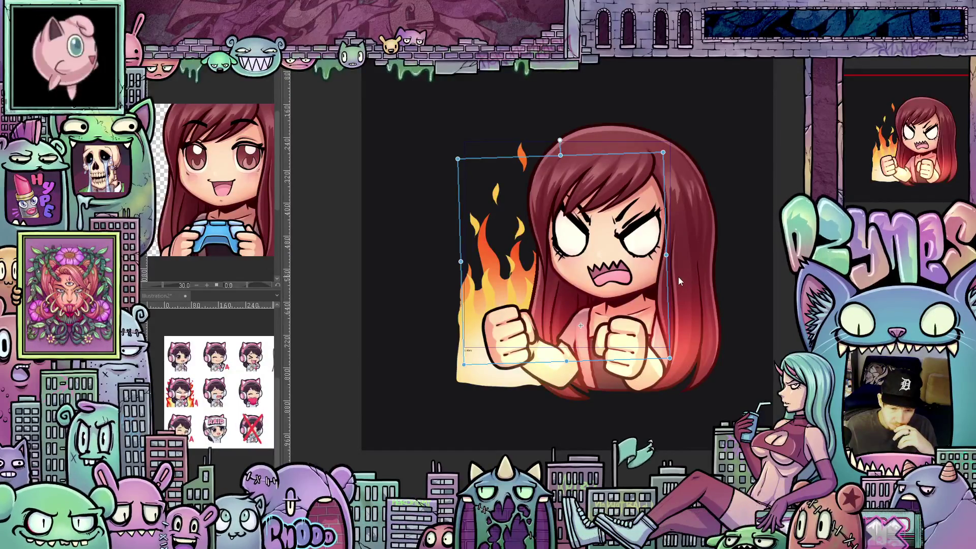
pyautogui.moveTo(680, 281); pyautogui.dragTo(677, 278)
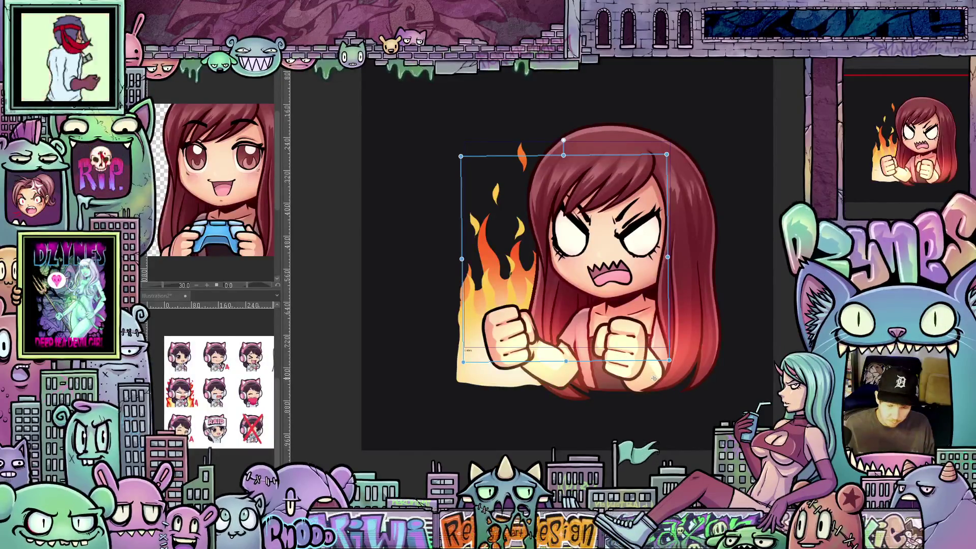
pyautogui.moveTo(677, 277)
pyautogui.mouseDown()
pyautogui.moveTo(681, 297)
pyautogui.moveTo(684, 288)
pyautogui.mouseUp()
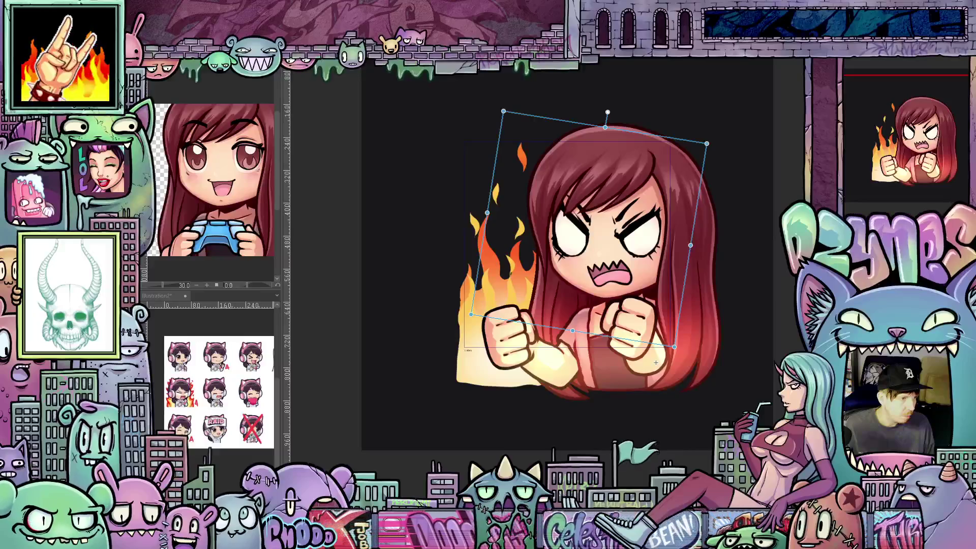
pyautogui.moveTo(656, 363); pyautogui.dragTo(656, 345)
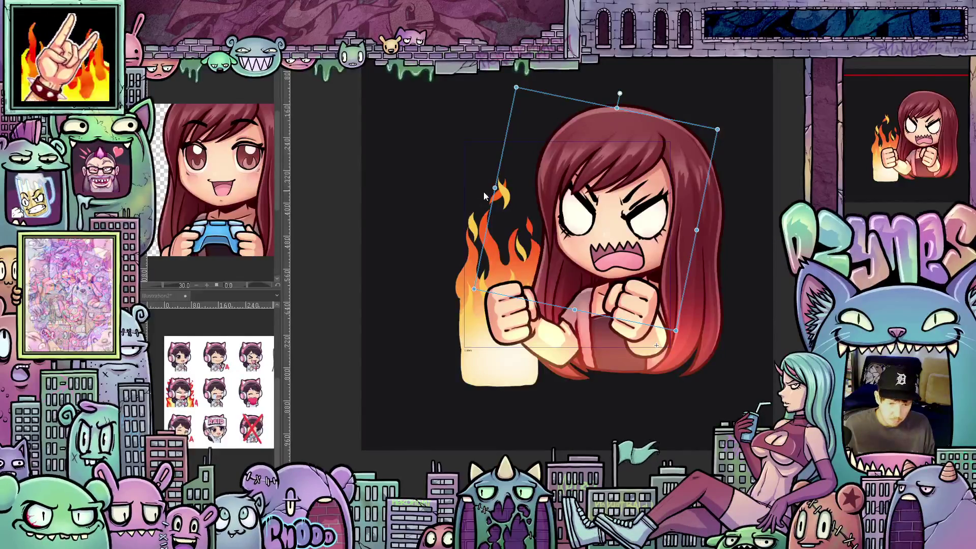
pyautogui.moveTo(487, 196); pyautogui.dragTo(470, 260)
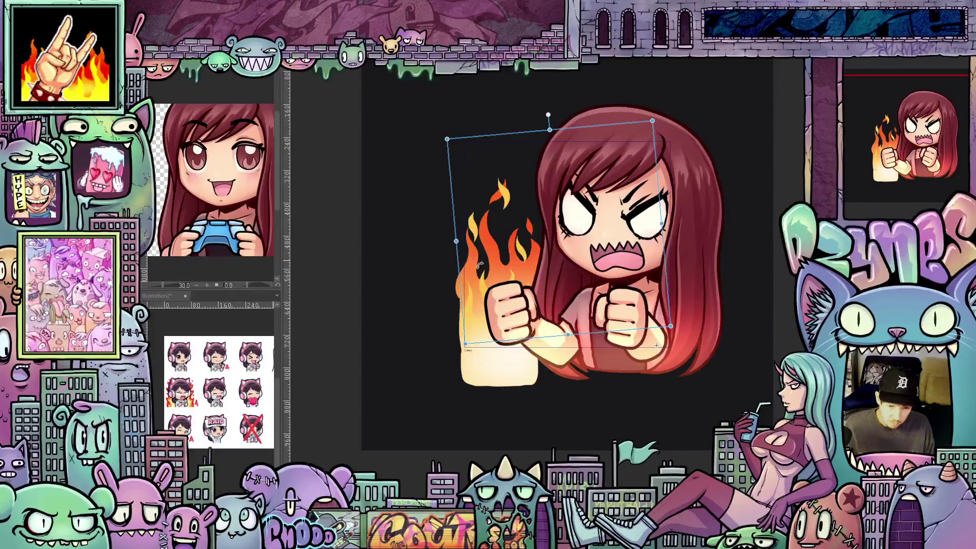
pyautogui.moveTo(663, 328); pyautogui.dragTo(667, 340)
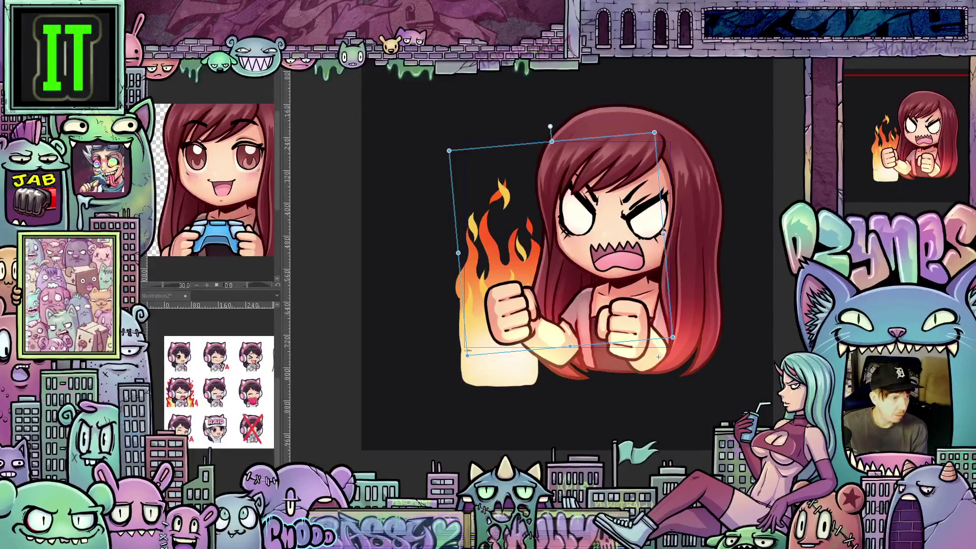
pyautogui.moveTo(659, 357); pyautogui.dragTo(656, 363)
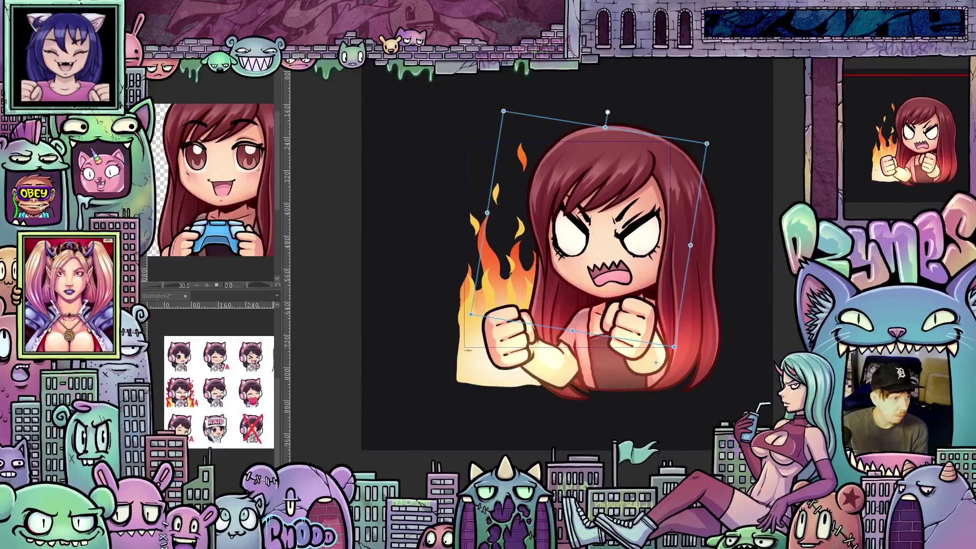
pyautogui.moveTo(656, 363)
pyautogui.mouseDown()
pyautogui.moveTo(659, 374)
pyautogui.moveTo(656, 362)
pyautogui.mouseUp()
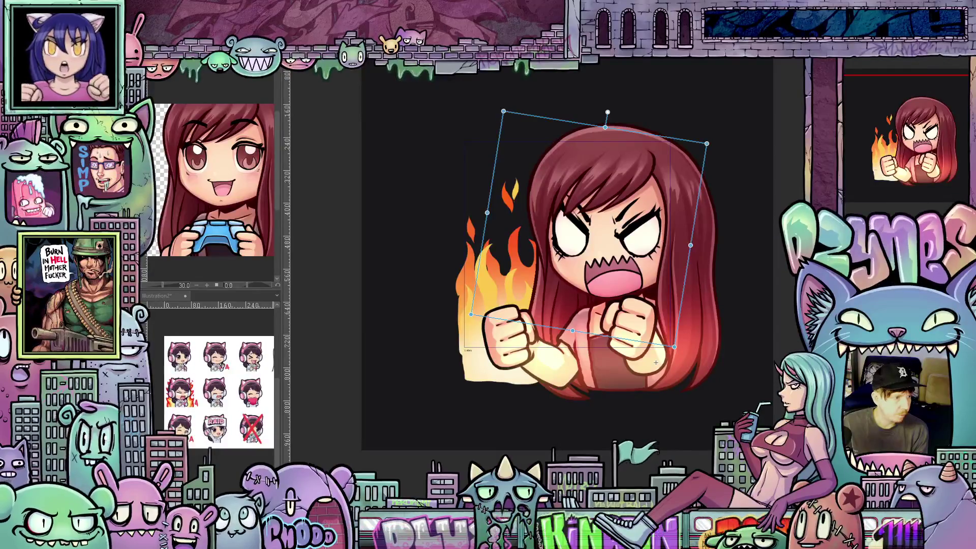
# Try a few counter-clockwise and clockwise tilts on the fire-girl emote, including about 17°.
pyautogui.moveTo(655, 363); pyautogui.dragTo(659, 374)
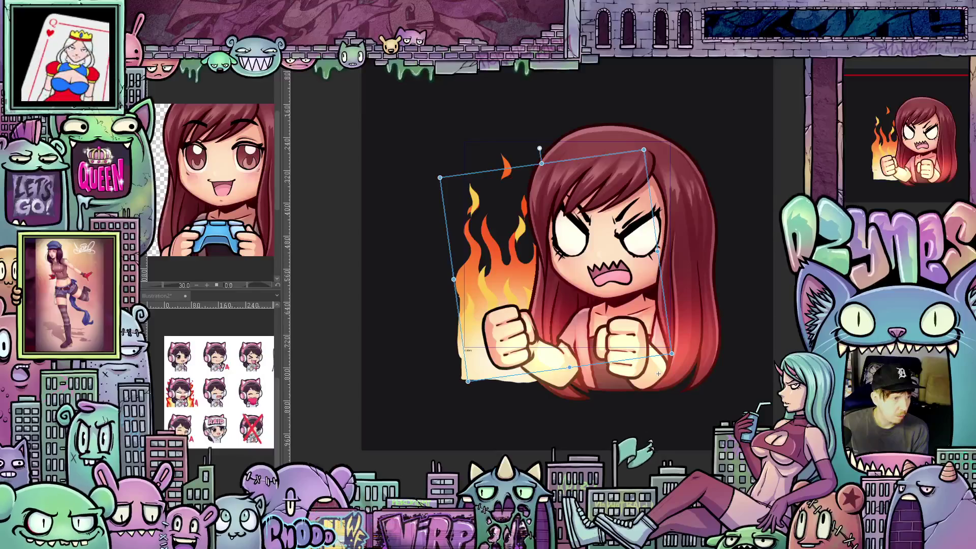
pyautogui.moveTo(659, 373); pyautogui.dragTo(656, 363)
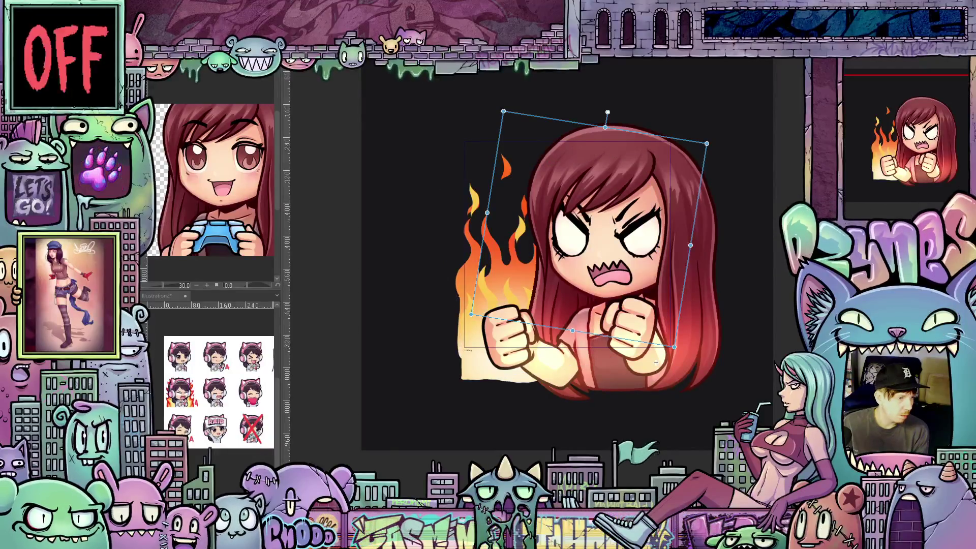
pyautogui.moveTo(656, 363)
pyautogui.mouseDown()
pyautogui.moveTo(658, 374)
pyautogui.moveTo(656, 363)
pyautogui.mouseUp()
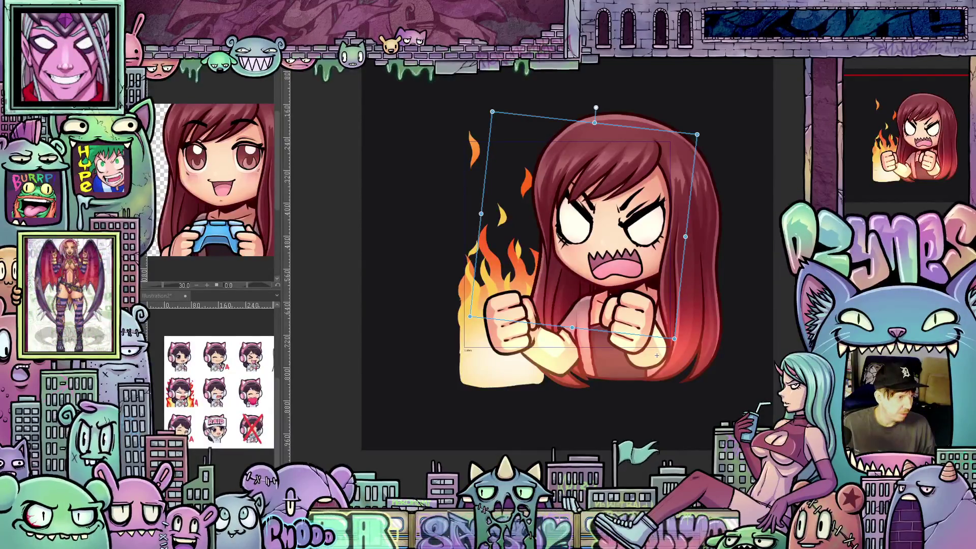
# Undo the rotations back to nearly upright, then tilt the emote slightly counter-clockwise.
pyautogui.hotkey('ctrl', 'z')
pyautogui.hotkey('ctrl', 'z')
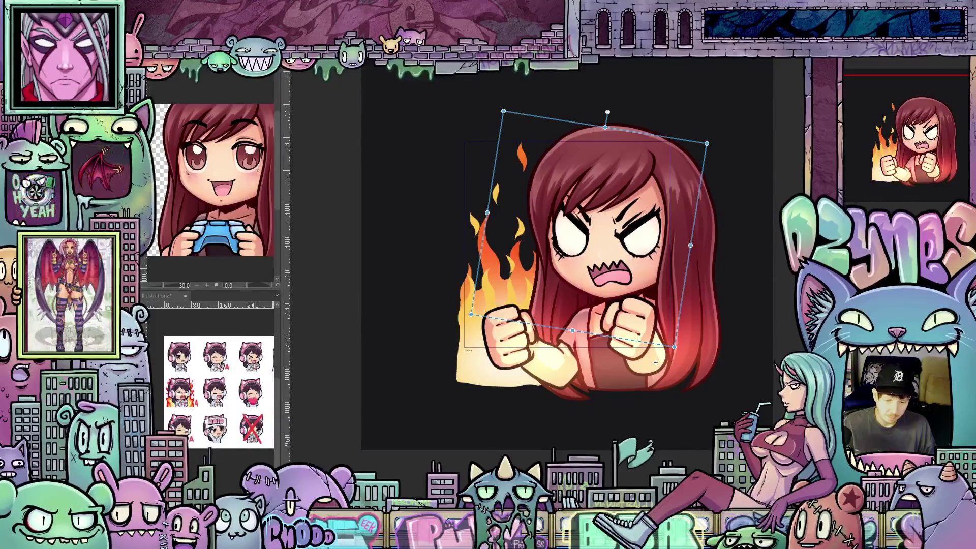
pyautogui.hotkey('ctrl', 'z')
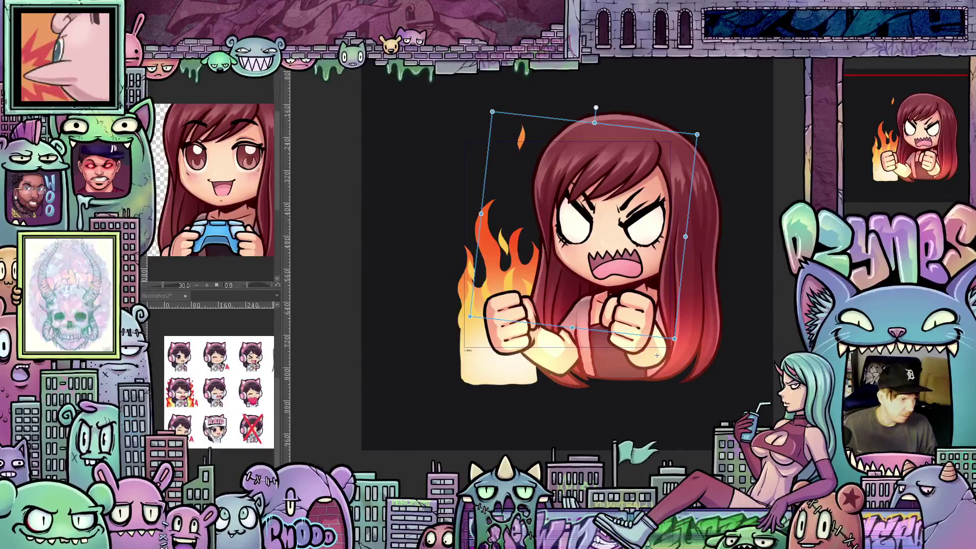
pyautogui.hotkey('ctrl', 'z')
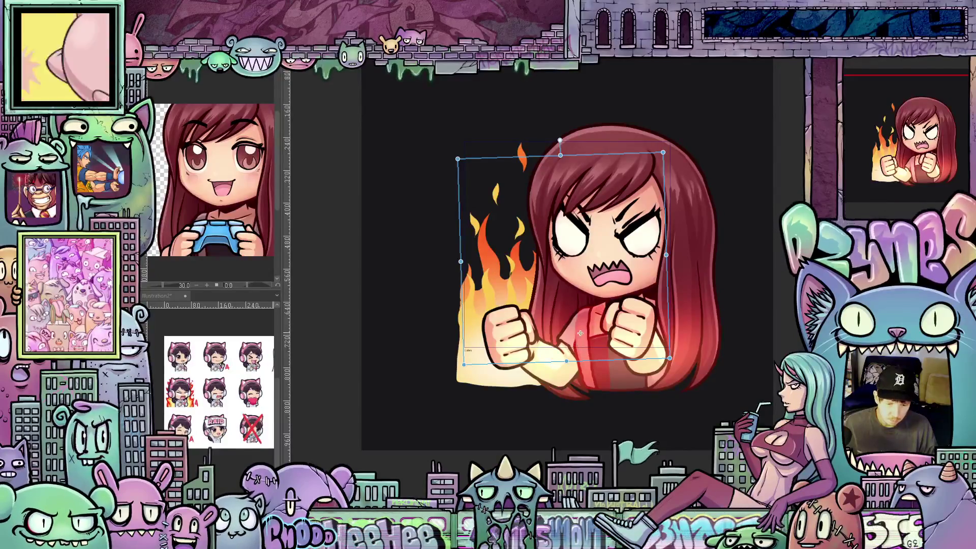
pyautogui.moveTo(456, 274); pyautogui.dragTo(453, 287)
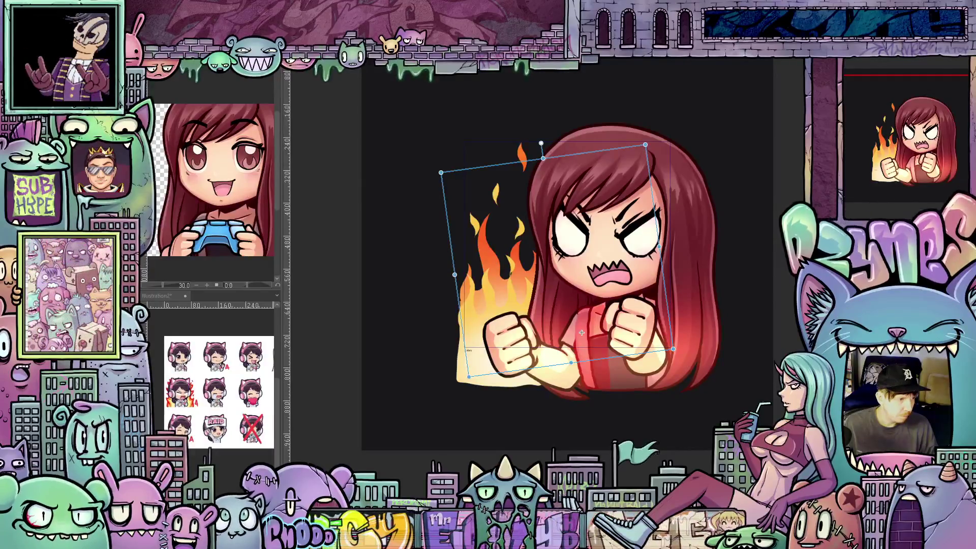
# Raise the emote about 40 px, then compare a clockwise tilt with undo/redo and discard it.
pyautogui.moveTo(582, 332); pyautogui.dragTo(584, 312)
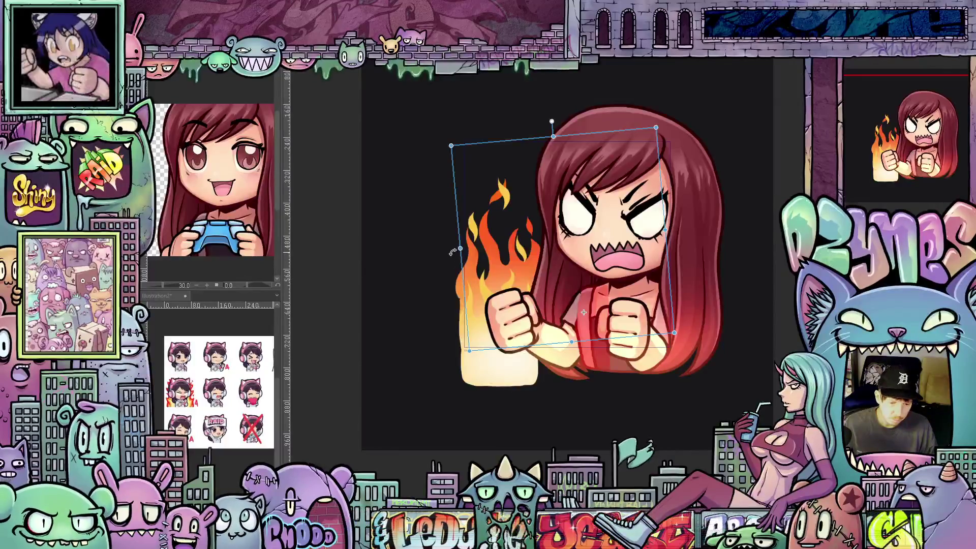
pyautogui.moveTo(464, 282)
pyautogui.mouseDown()
pyautogui.moveTo(457, 227)
pyautogui.moveTo(465, 203)
pyautogui.mouseUp()
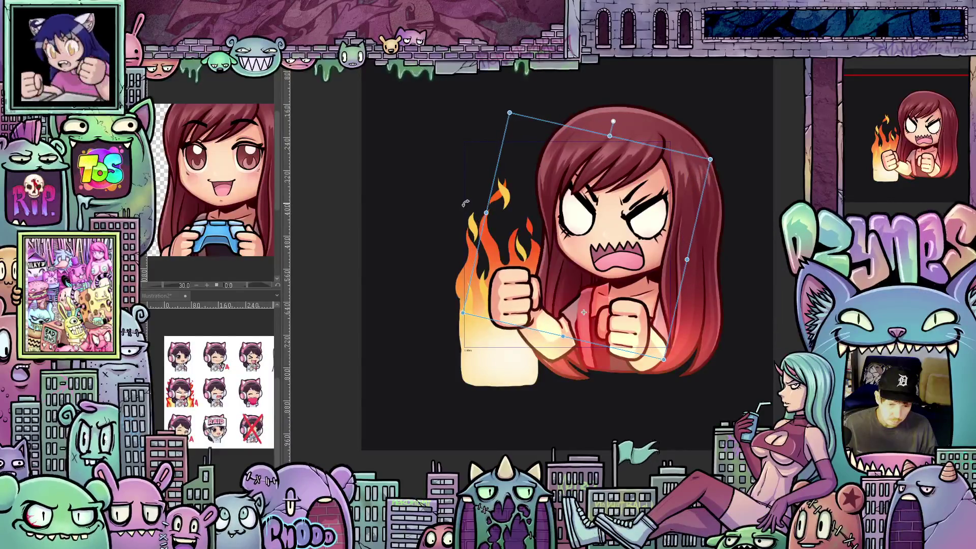
pyautogui.hotkey('ctrl', 'z')
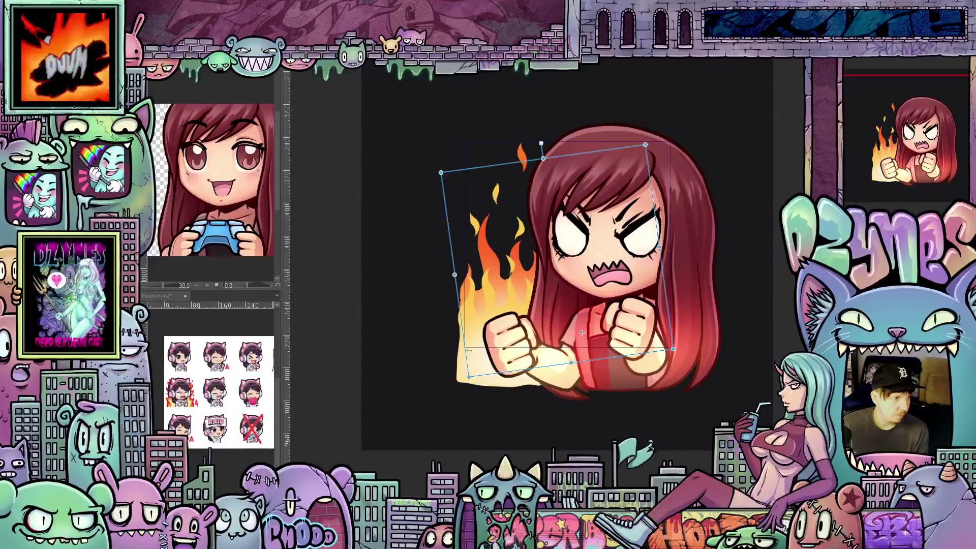
pyautogui.hotkey('ctrl', 'y')
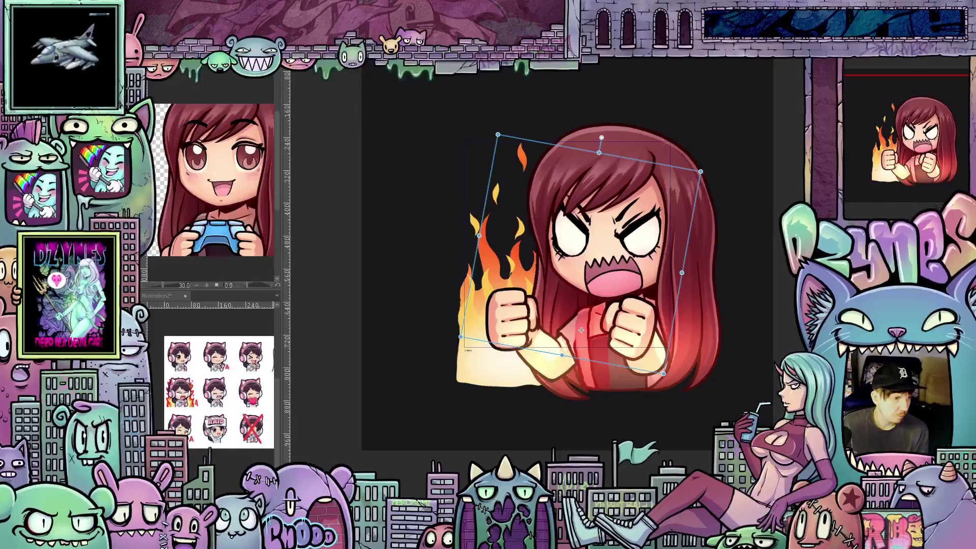
pyautogui.hotkey('ctrl', 'z')
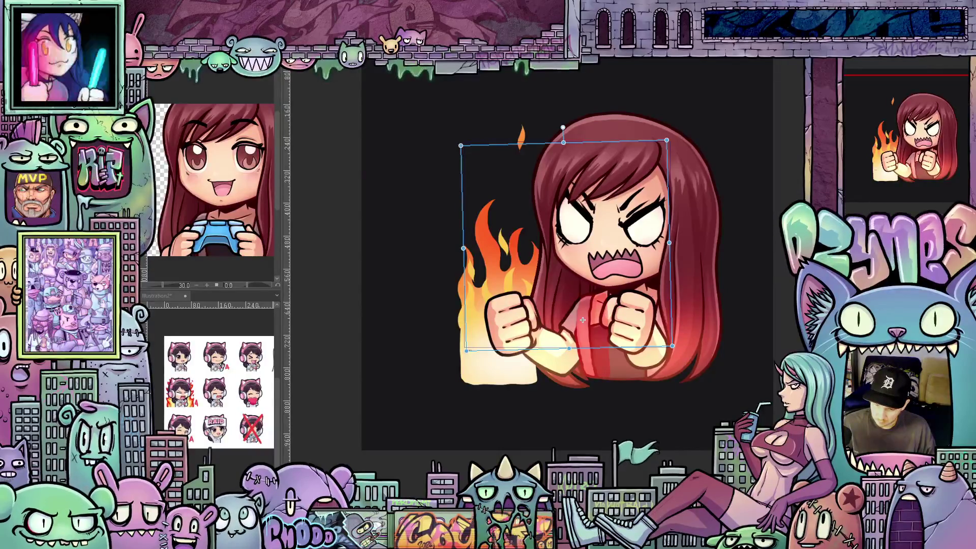
pyautogui.scroll(-1, 777, 266)
# Render and play back the emote animation to preview its motion.
pyautogui.scroll(-2, 777, 266)
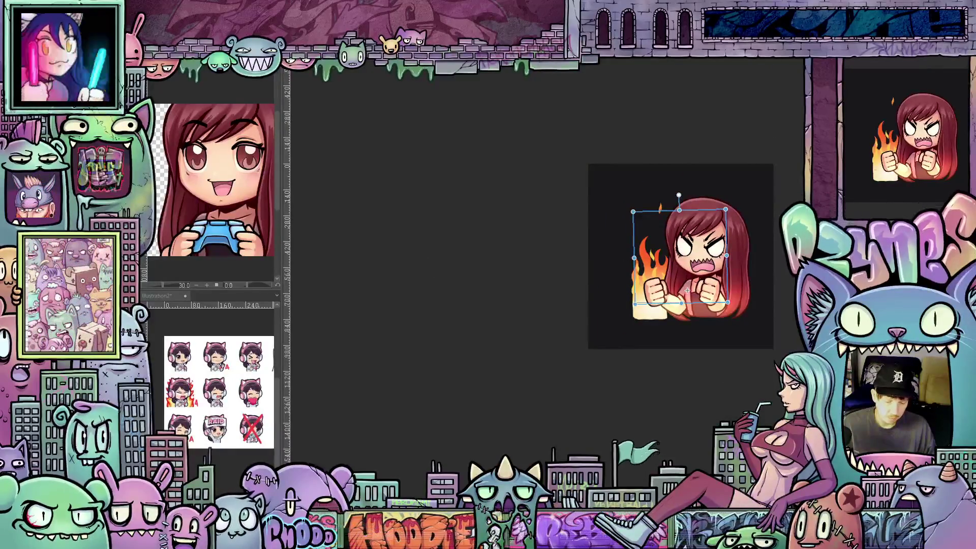
pyautogui.hscroll(3, 777, 266)
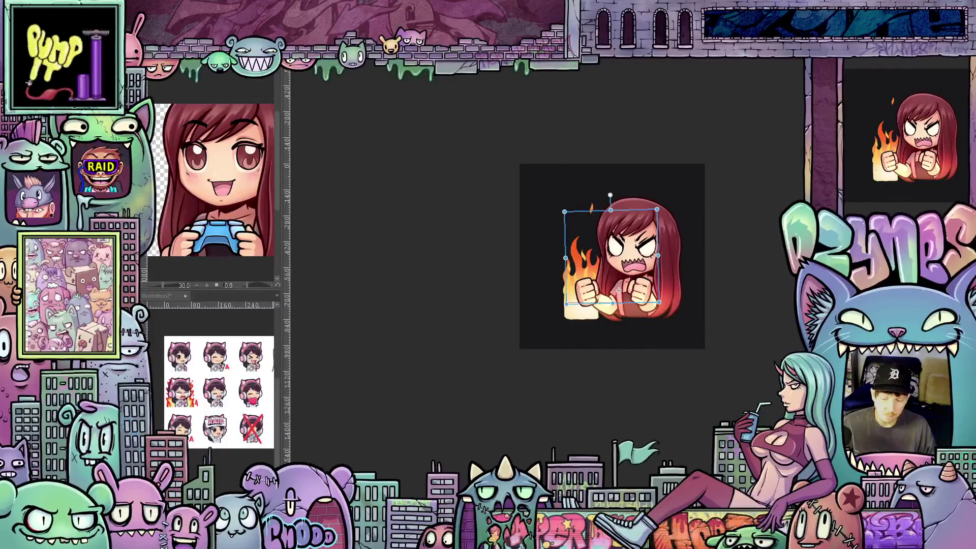
pyautogui.scroll(2, 612, 283)
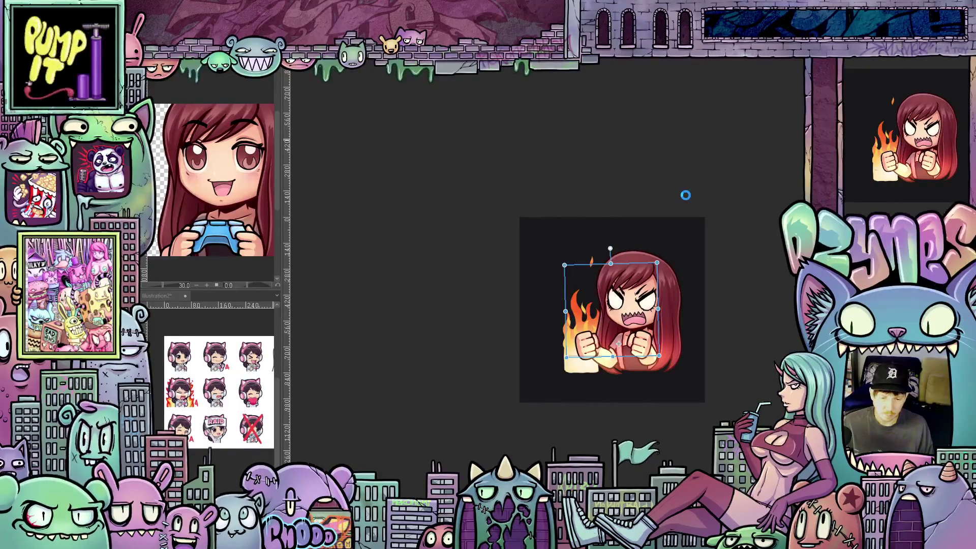
pyautogui.press('space')
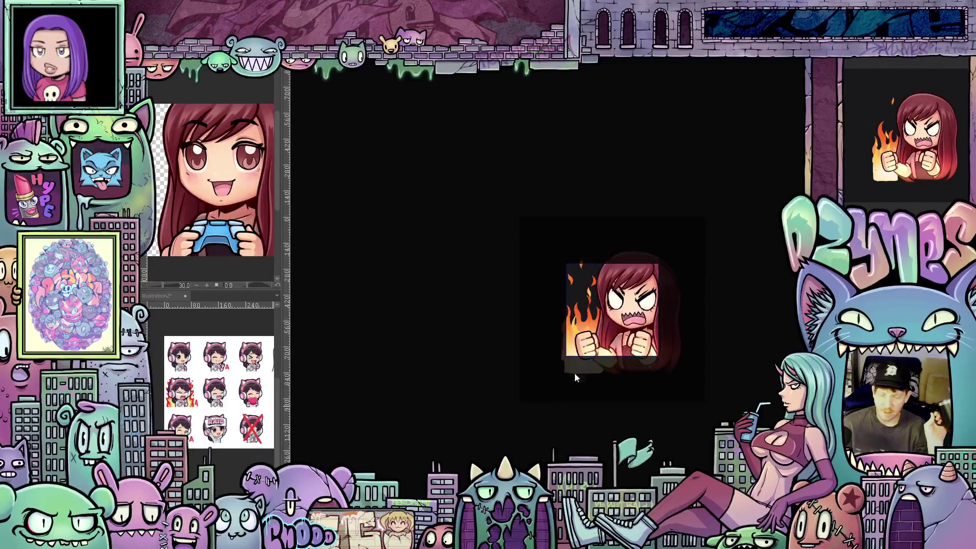
# Zoom and pan to recenter the emote, and bring its transform handles back.
pyautogui.scroll(-3, 748, 294)
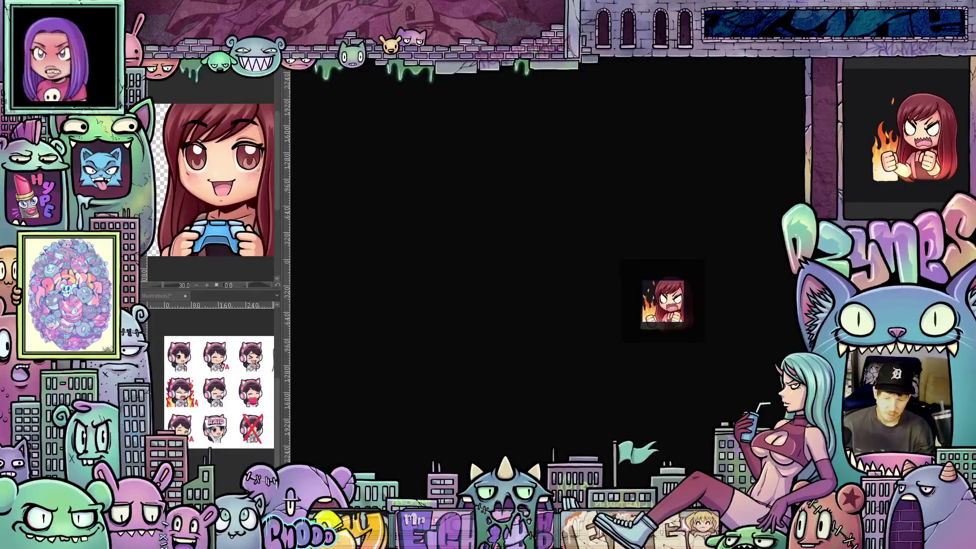
pyautogui.scroll(-2, 676, 311)
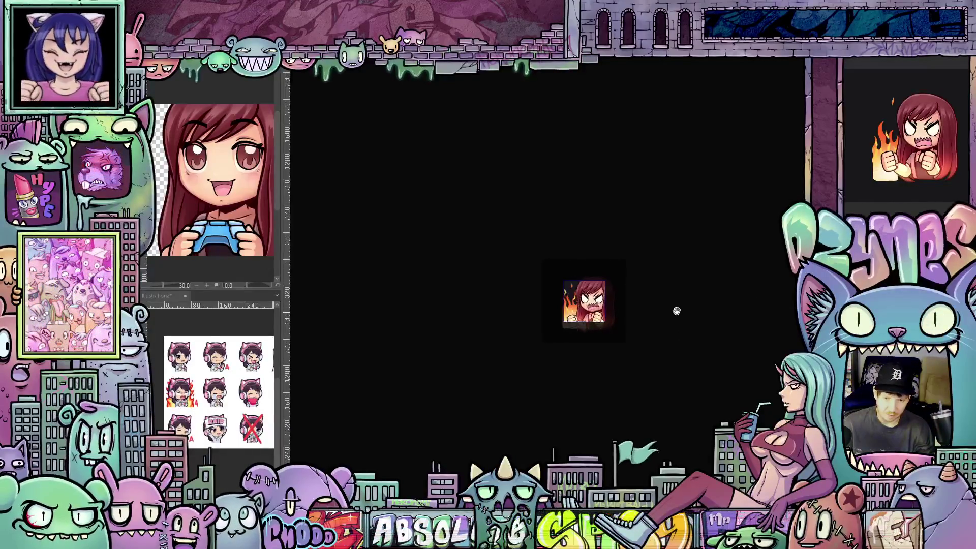
pyautogui.scroll(-1, 666, 312)
pyautogui.scroll(-4, 648, 307)
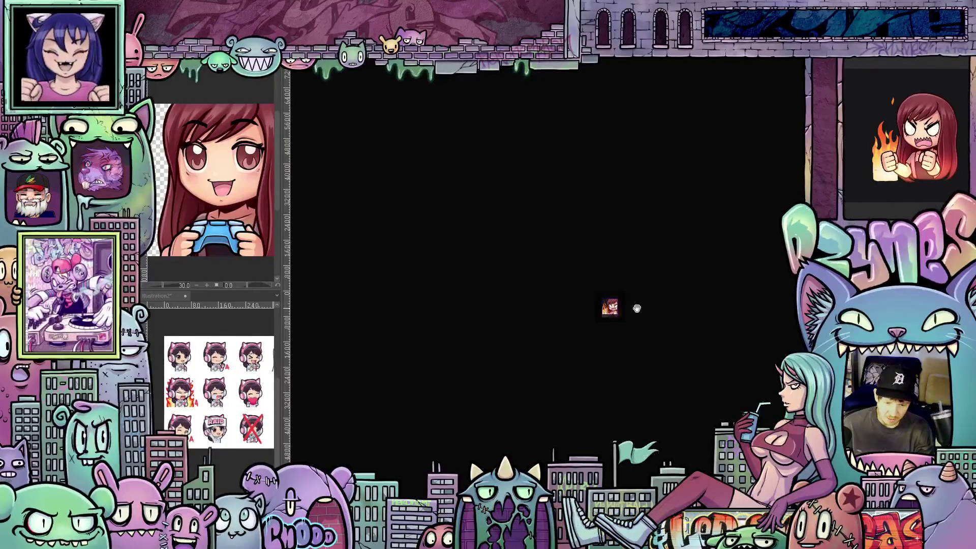
pyautogui.scroll(5, 636, 307)
pyautogui.scroll(3, 612, 301)
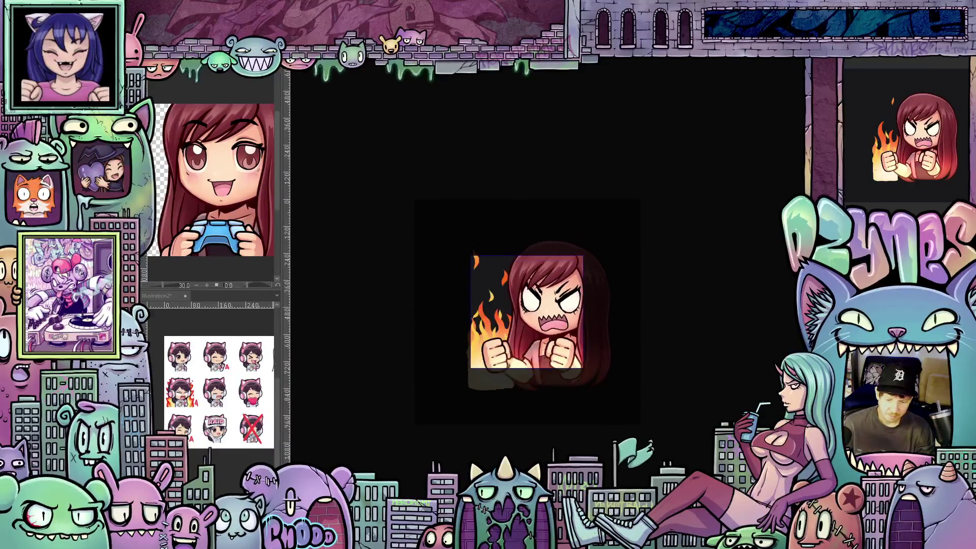
pyautogui.moveTo(527, 312); pyautogui.dragTo(573, 312)
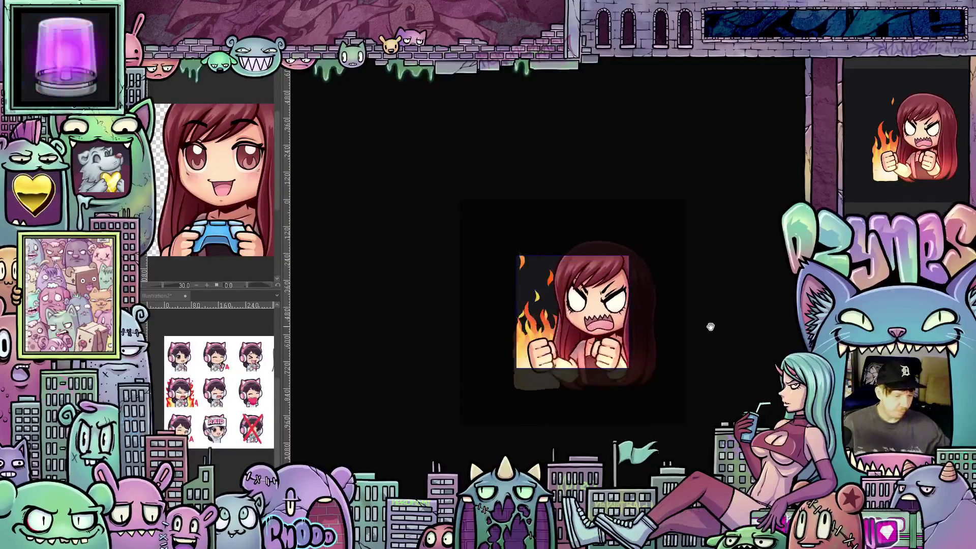
pyautogui.scroll(-2, 712, 325)
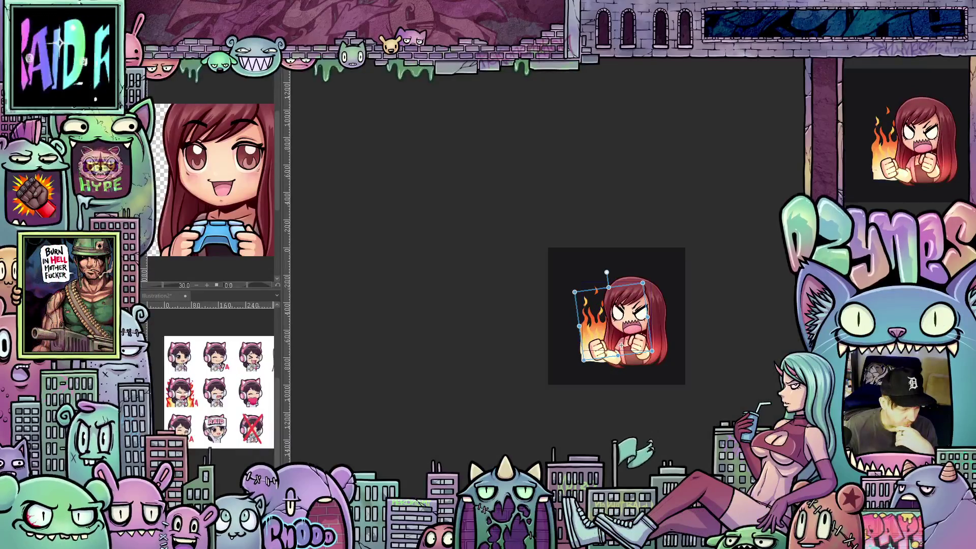
pyautogui.hscroll(3, 232, 478)
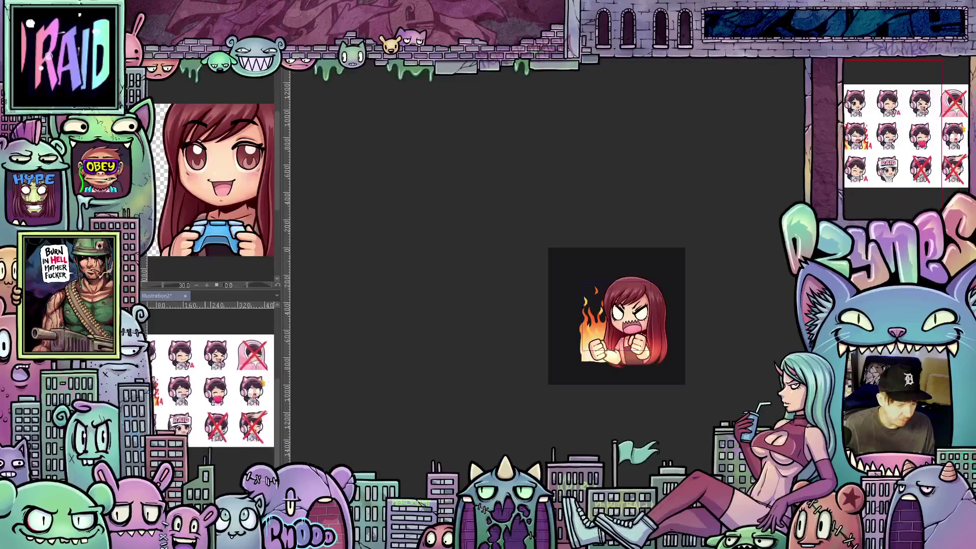
pyautogui.scroll(1, 232, 478)
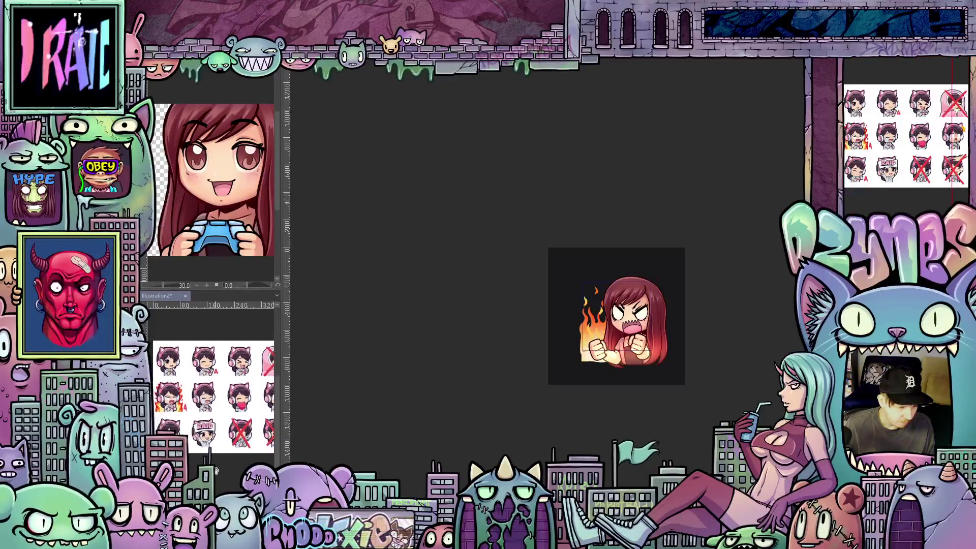
pyautogui.hscroll(-3, 238, 454)
pyautogui.scroll(3, 254, 390)
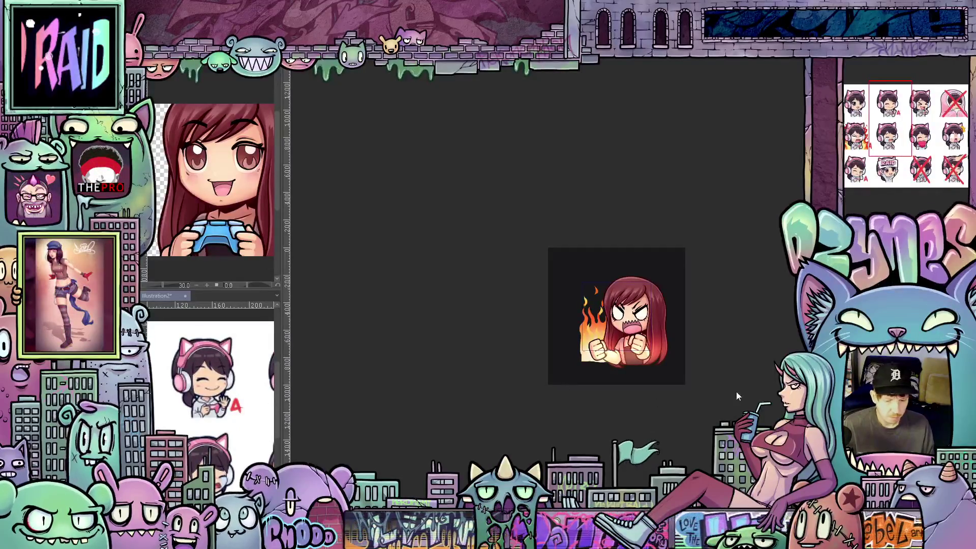
pyautogui.hotkey('ctrl', 't')
pyautogui.moveTo(737, 337); pyautogui.dragTo(657, 359)
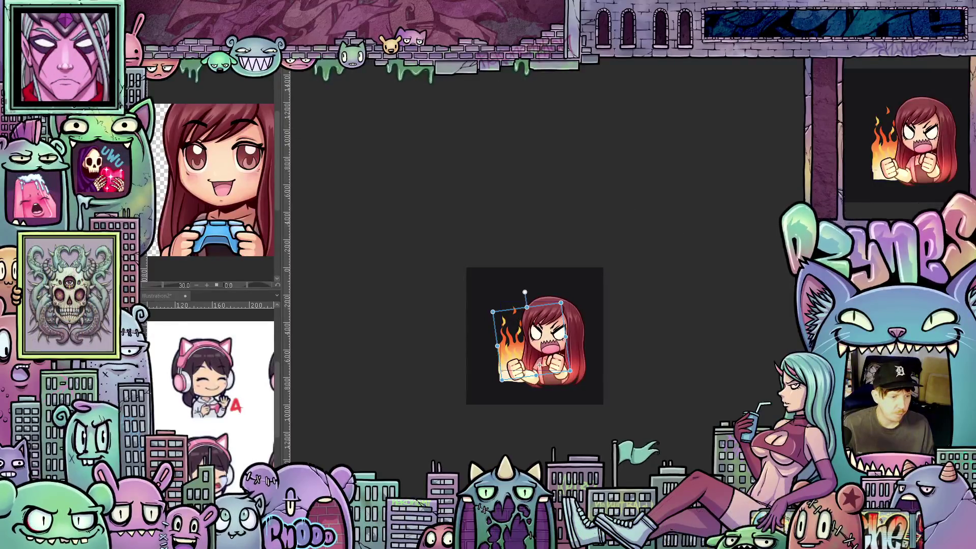
# Open the Base 01a file from recent files and save the fire emote file.
pyautogui.click(155, 83)
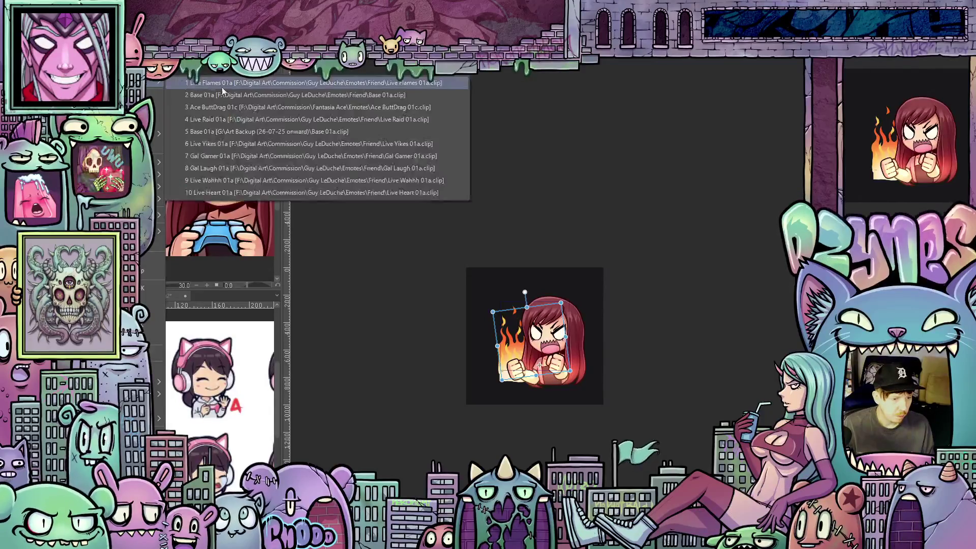
pyautogui.click(247, 95)
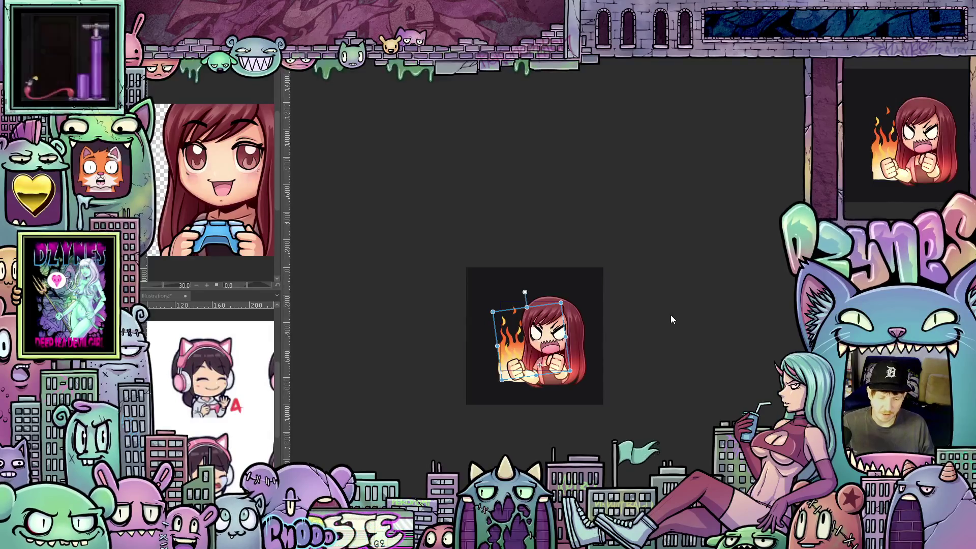
pyautogui.hotkey('ctrl', 's')
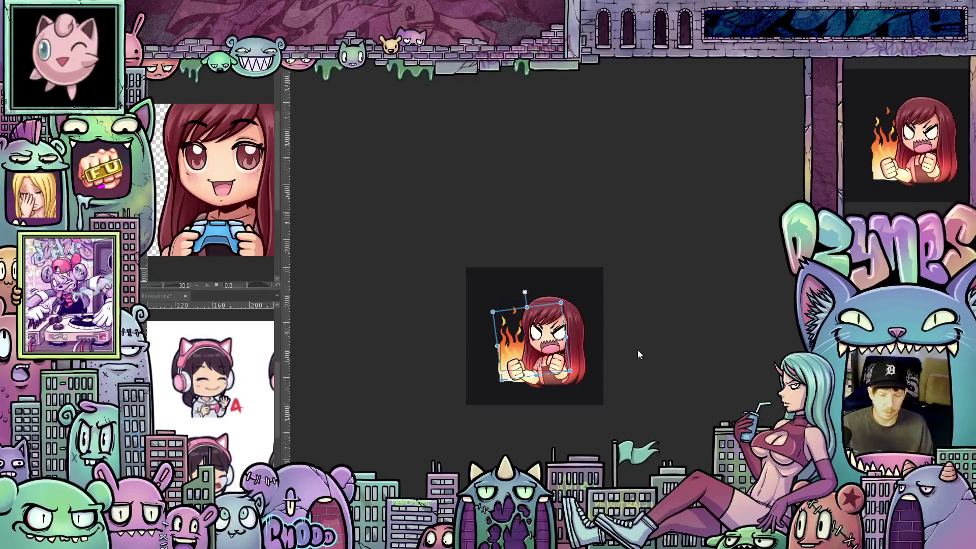
pyautogui.scroll(2, 638, 351)
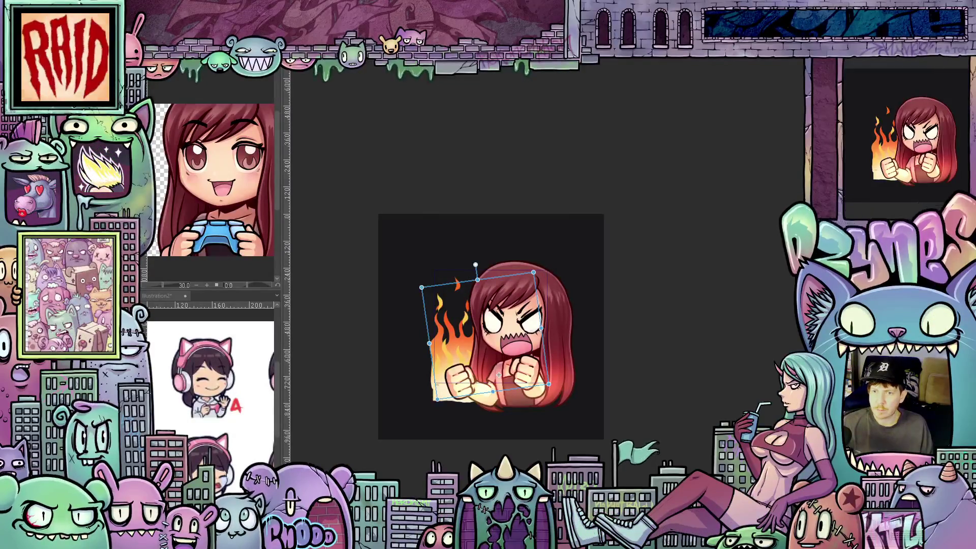
# Commit the fire emote's transform, shift the view up and right, and reactivate the transform box.
pyautogui.scroll(-2, 640, 298)
pyautogui.press('Return')
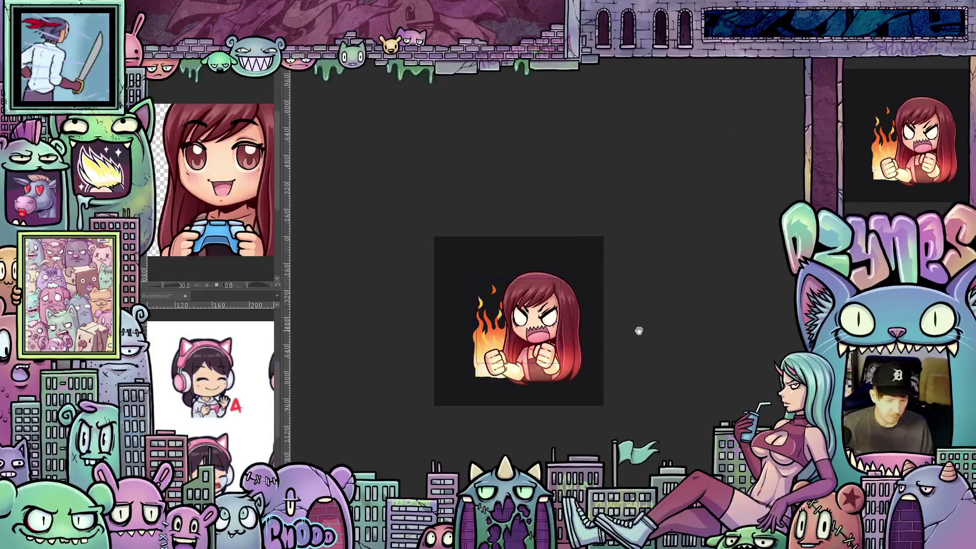
pyautogui.moveTo(639, 332); pyautogui.dragTo(676, 287)
pyautogui.scroll(2, 655, 307)
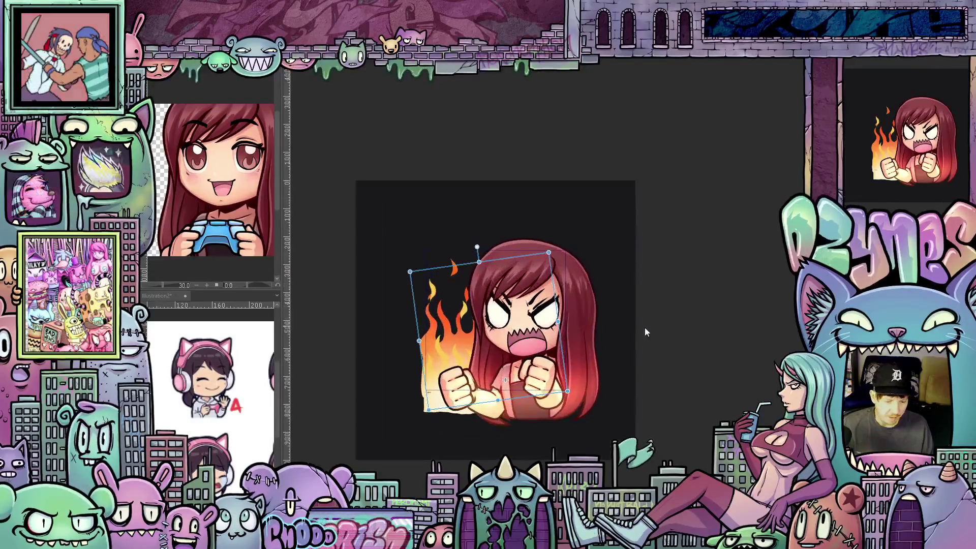
pyautogui.moveTo(657, 348); pyautogui.dragTo(696, 335)
pyautogui.hotkey('ctrl', 't')
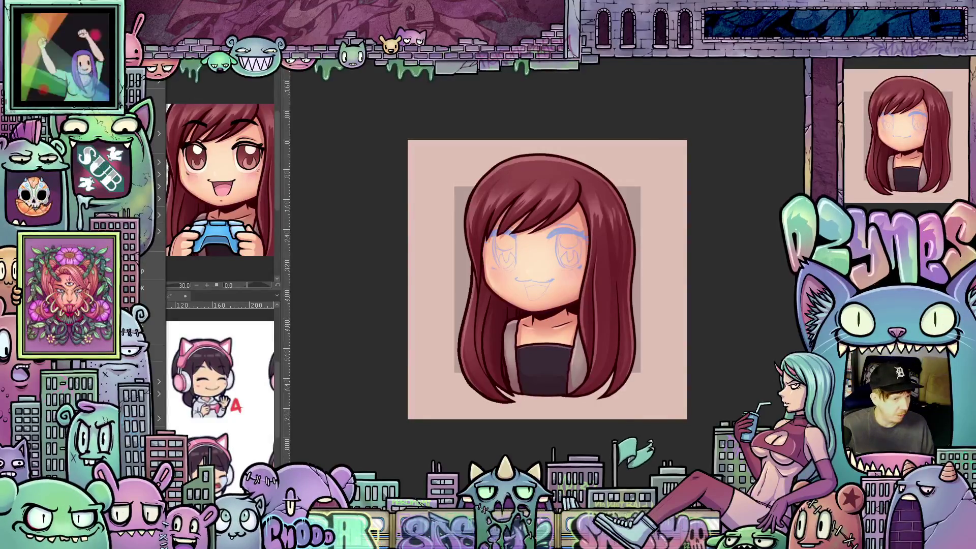
# Start a new project and confirm it as a 500x500 animation file.
pyautogui.hotkey('ctrl', 'n')
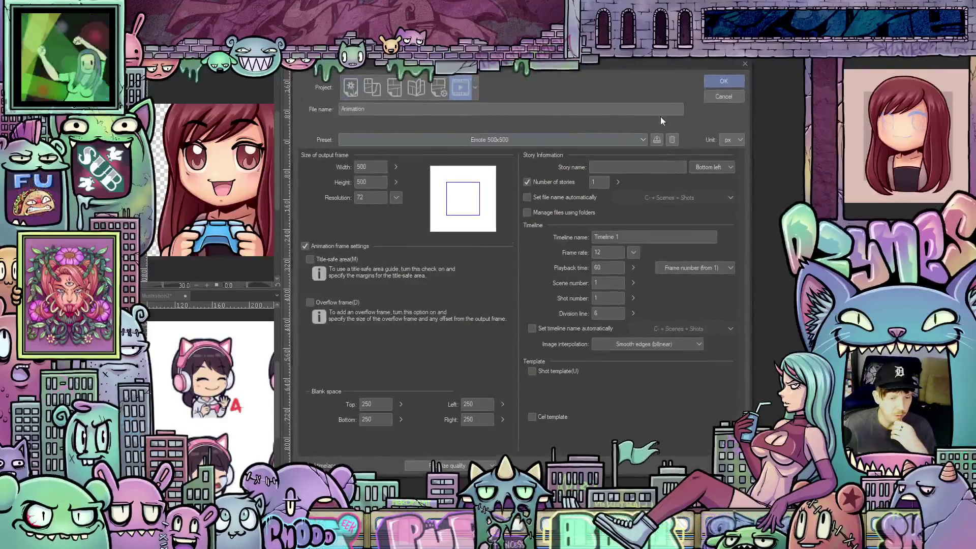
pyautogui.click(724, 82)
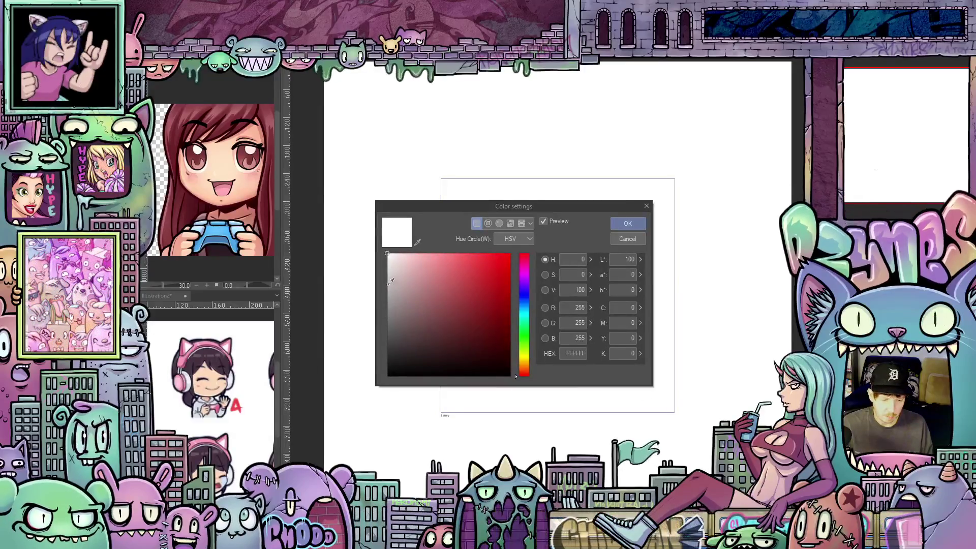
# Set the paper colour to mid grey A6A6A6, then briefly open and close the Edit commands.
pyautogui.moveTo(391, 281); pyautogui.dragTo(384, 295)
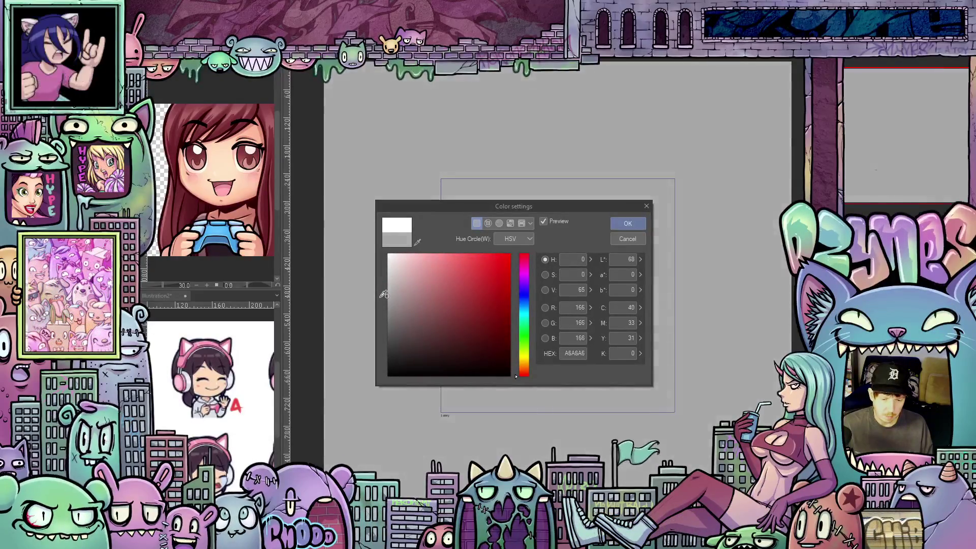
pyautogui.click(621, 224)
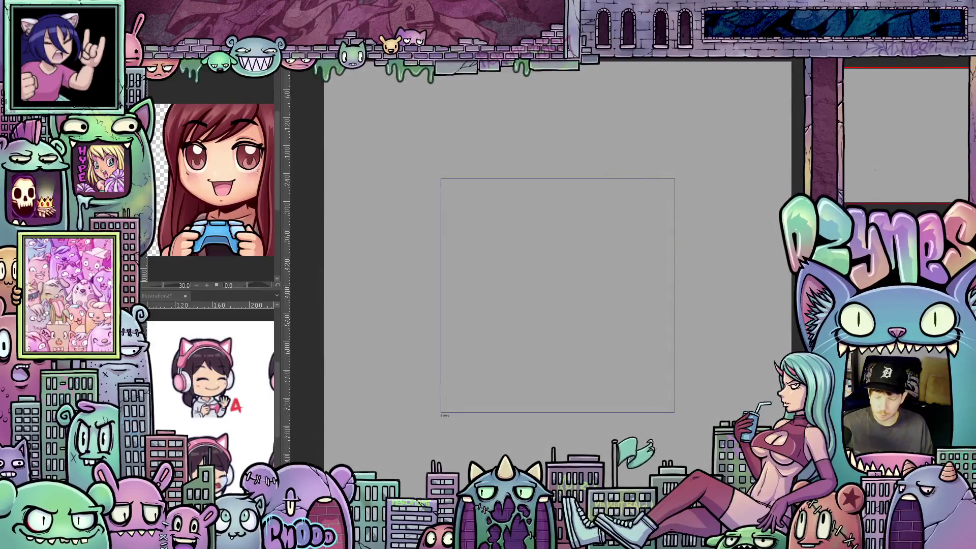
pyautogui.hotkey('alt', 'e')
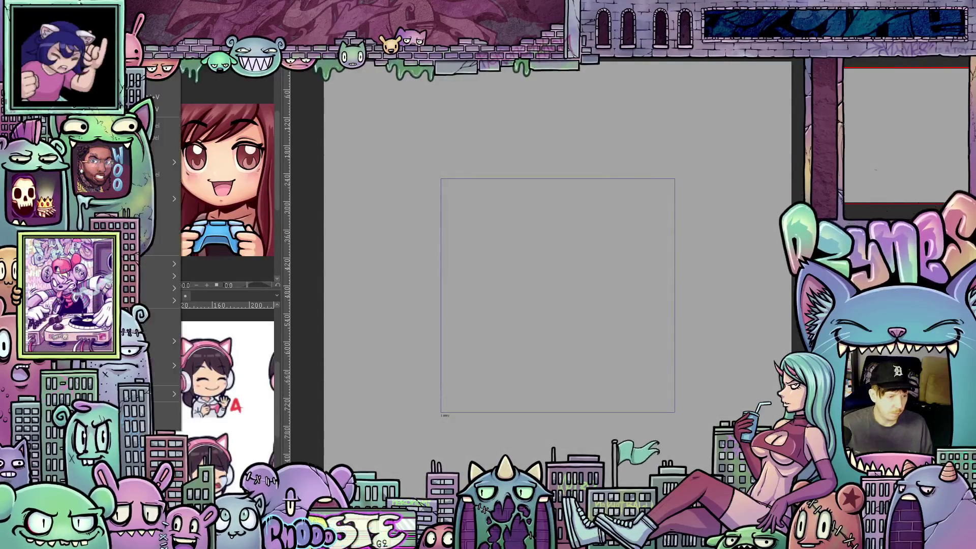
pyautogui.press('Escape')
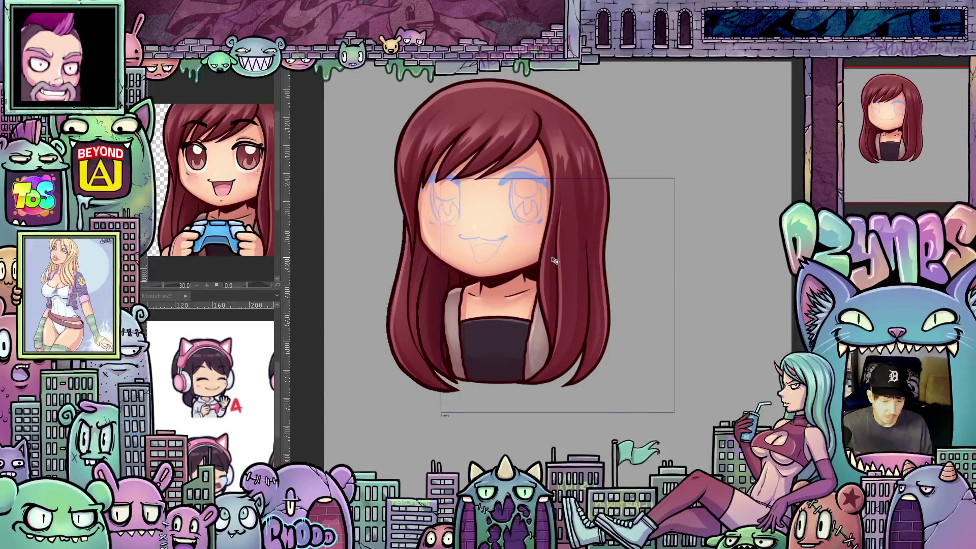
# Move the chibi into the frame, widen the reference panel, and nudge the hair down and right.
pyautogui.moveTo(538, 247); pyautogui.dragTo(607, 302)
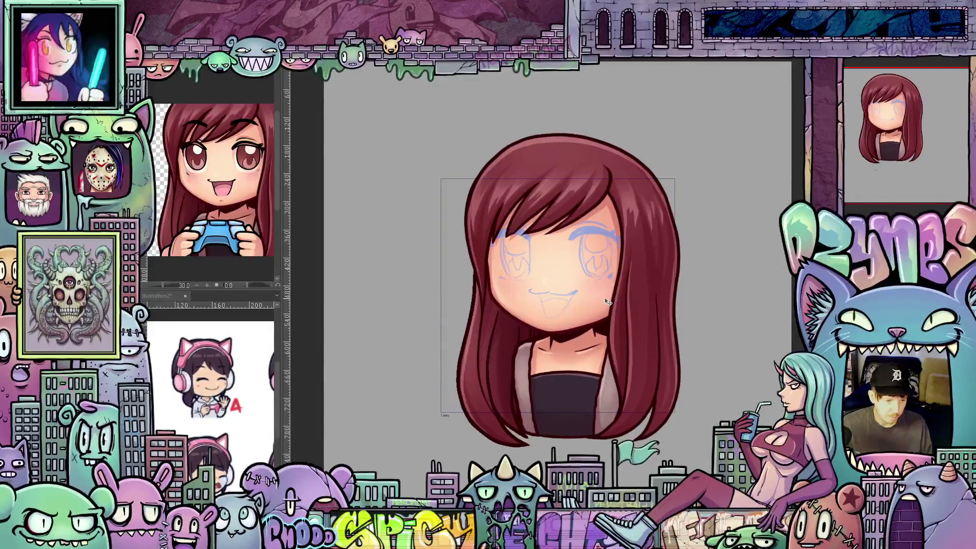
pyautogui.moveTo(283, 179); pyautogui.dragTo(349, 179)
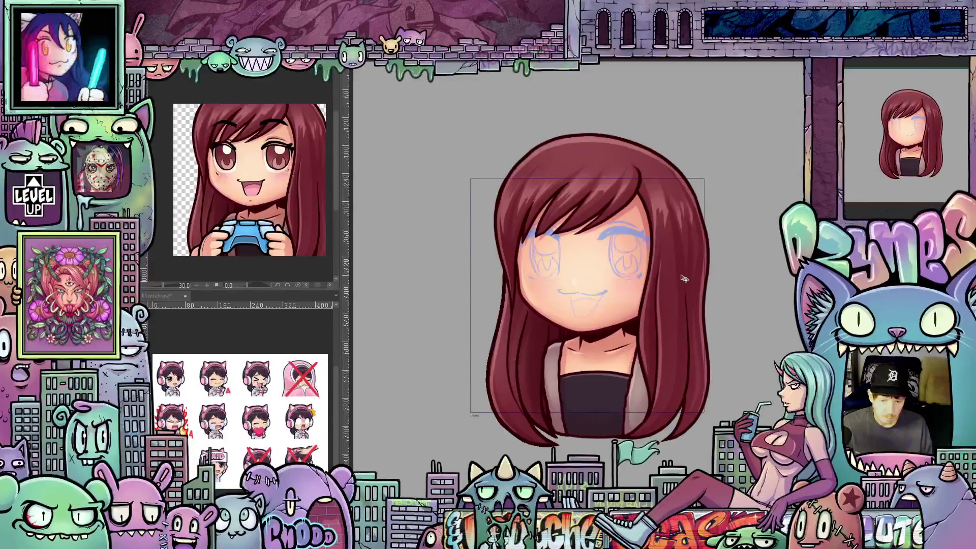
pyautogui.moveTo(684, 279); pyautogui.dragTo(685, 285)
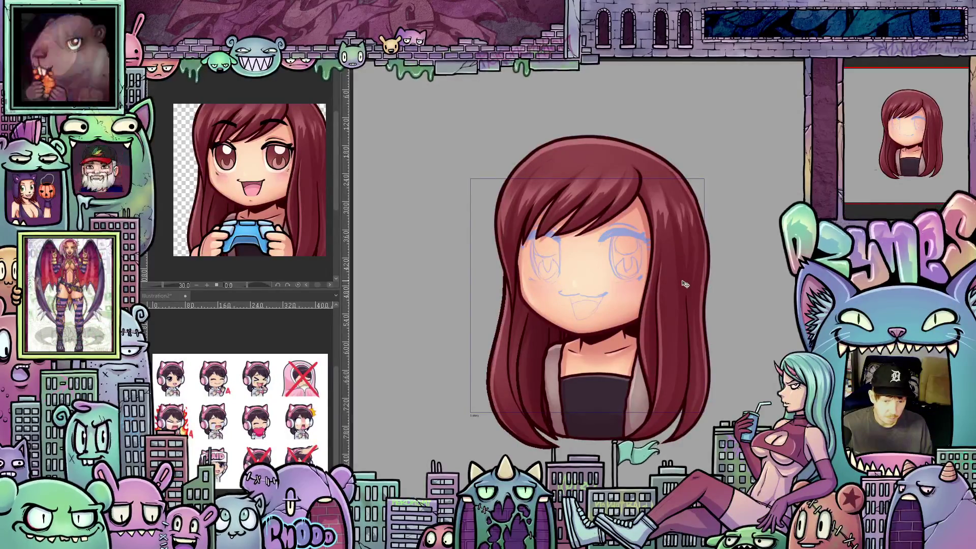
pyautogui.press('Down')
pyautogui.press('Down')
pyautogui.press('Down')
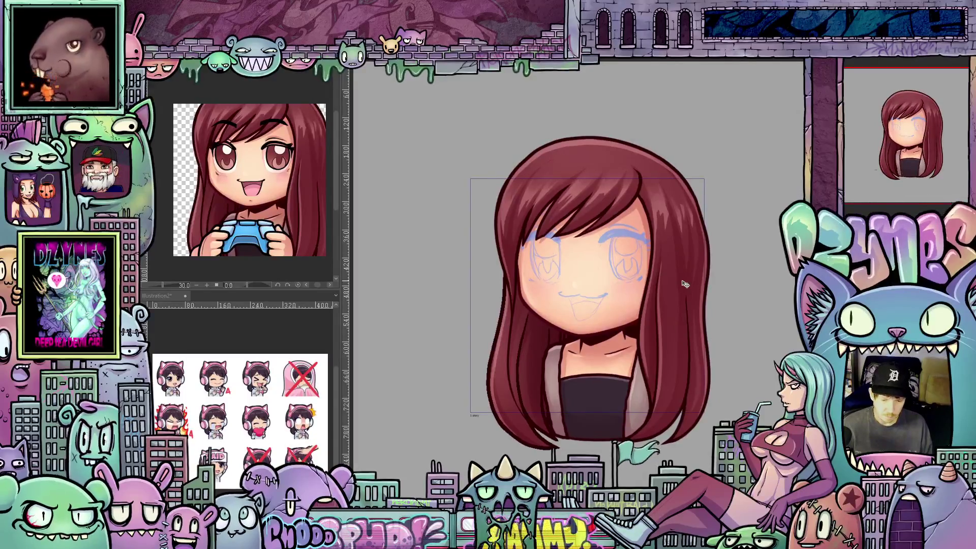
pyautogui.press('Right')
pyautogui.press('Right')
pyautogui.press('Right')
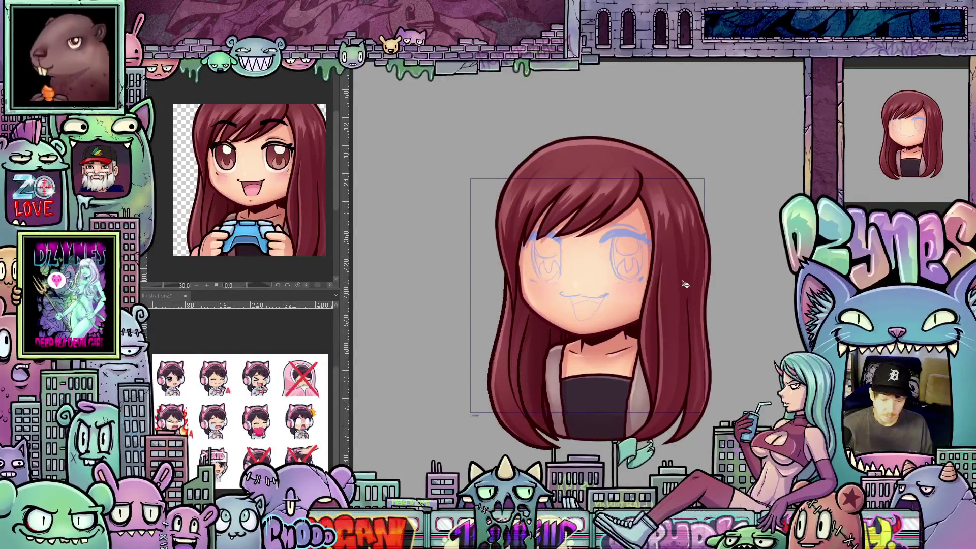
pyautogui.press('Right')
pyautogui.press('Right')
pyautogui.press('Right')
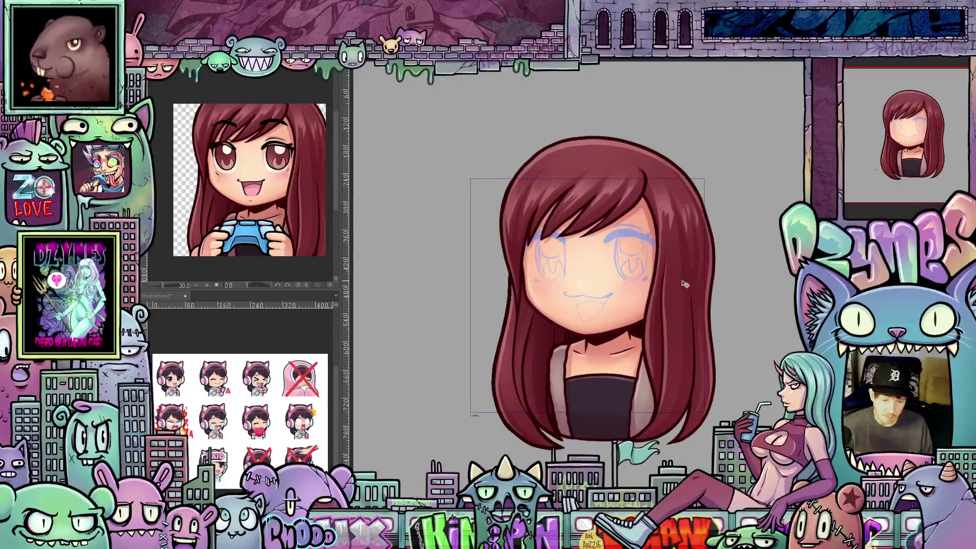
pyautogui.press('Right')
pyautogui.press('Right')
pyautogui.press('Right')
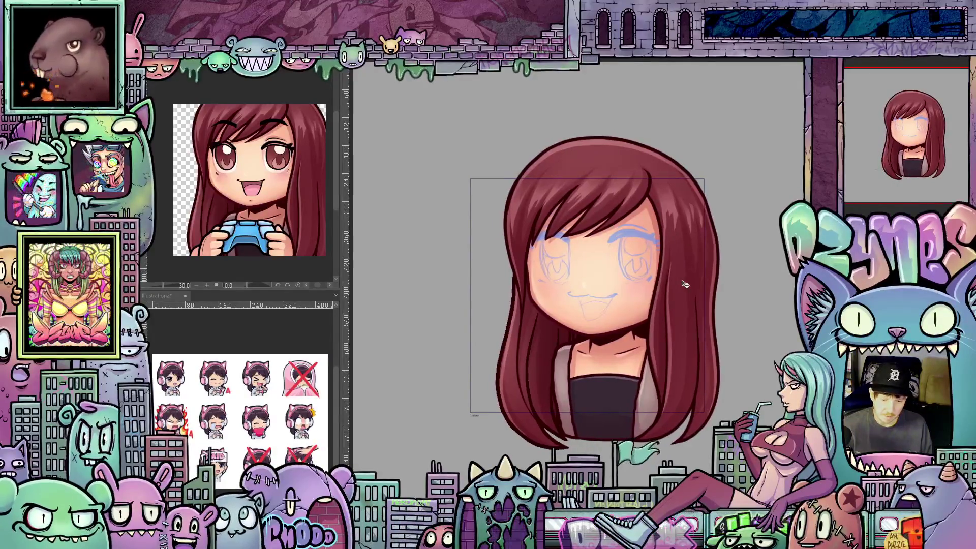
pyautogui.press('Right')
pyautogui.press('Right')
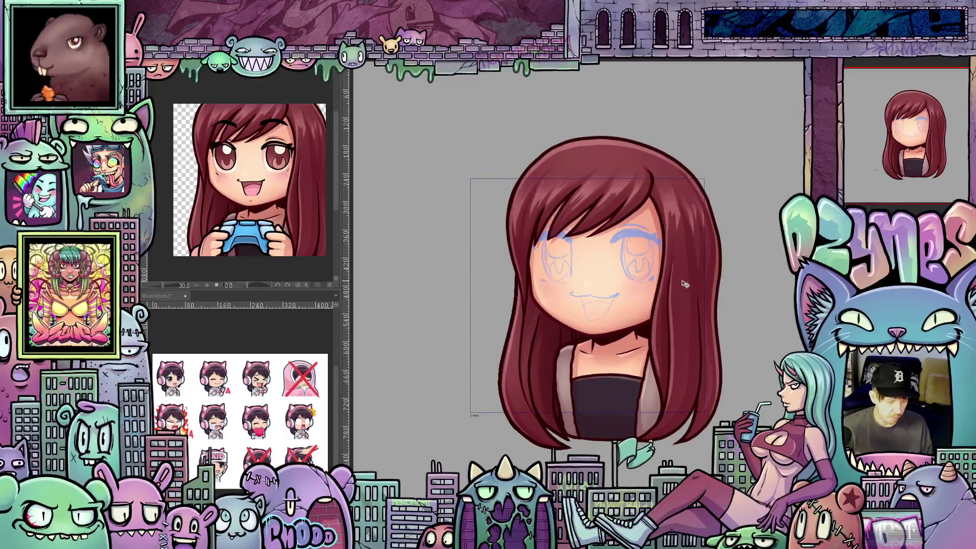
pyautogui.press('Right')
pyautogui.press('Right')
pyautogui.press('Right')
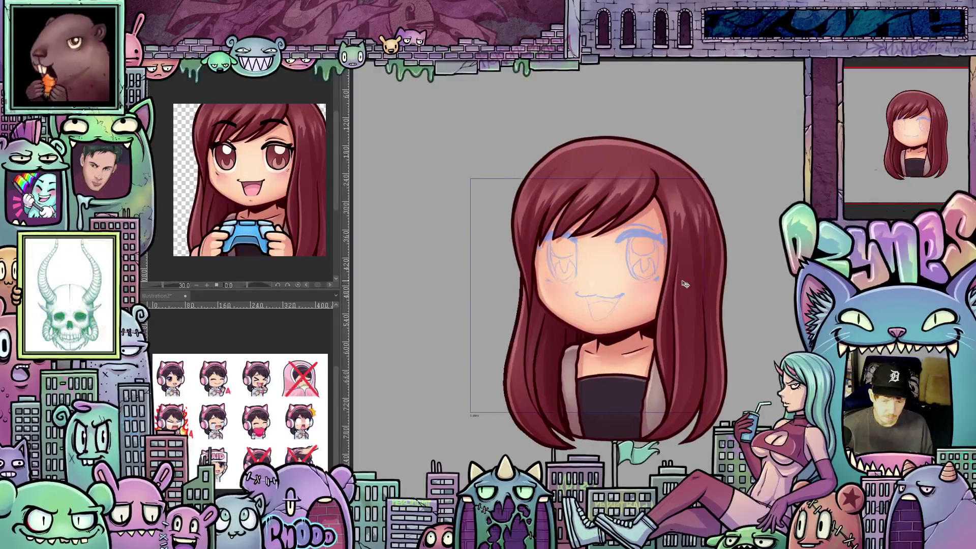
pyautogui.press('Right')
pyautogui.press('Right')
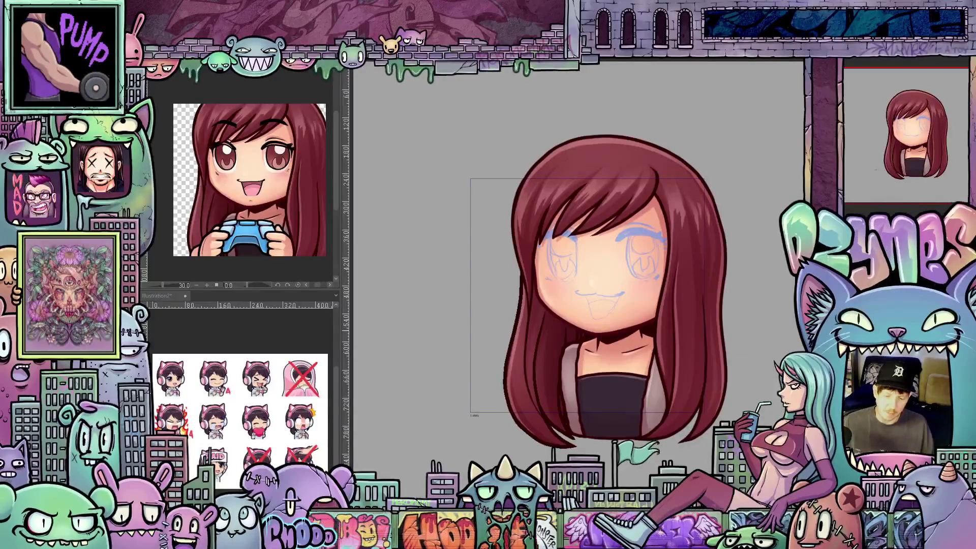
pyautogui.scroll(2, 559, 255)
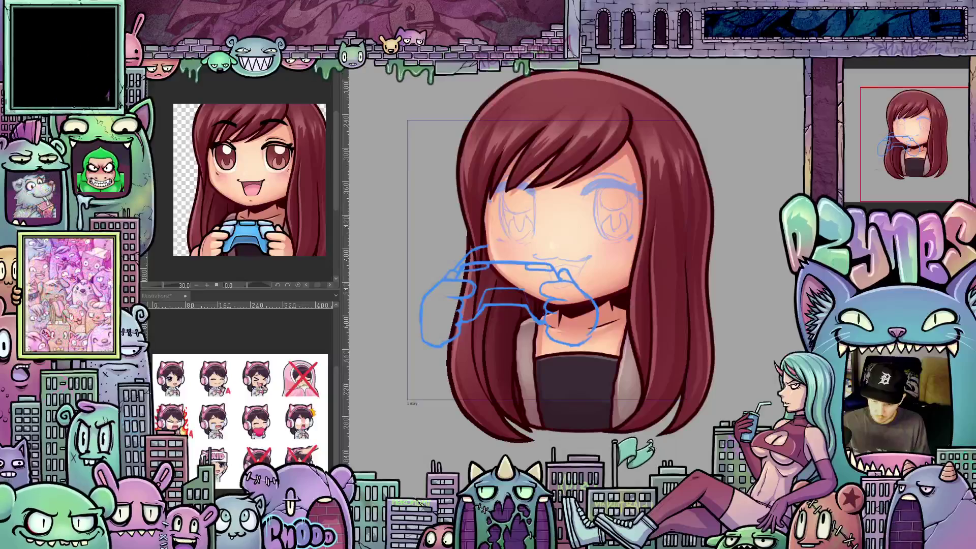
# Undo the blue sketch of hands holding a controller below the chibi's face.
pyautogui.hotkey('ctrl', 'z')
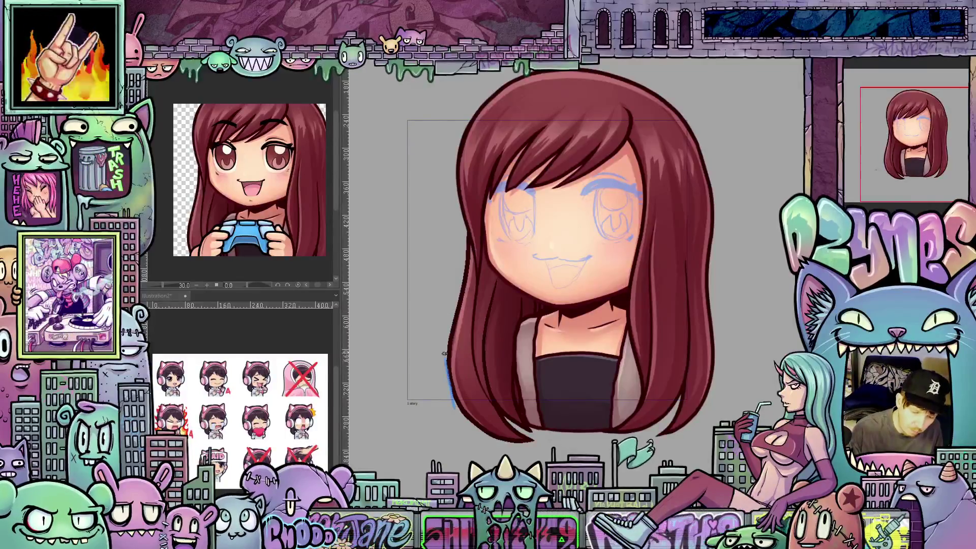
# Rough in a raised arm along the chibi's left hair with a hand outlined above it in blue pencil.
pyautogui.moveTo(453, 406)
pyautogui.mouseDown()
pyautogui.moveTo(439, 340)
pyautogui.moveTo(507, 394)
pyautogui.moveTo(513, 418)
pyautogui.mouseUp()
pyautogui.moveTo(443, 362); pyautogui.dragTo(454, 429)
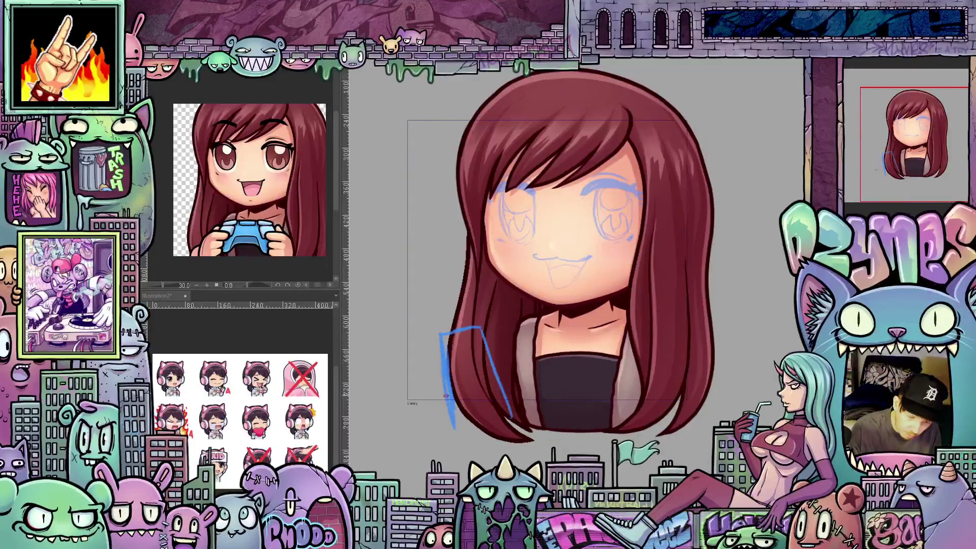
pyautogui.moveTo(482, 332); pyautogui.dragTo(513, 414)
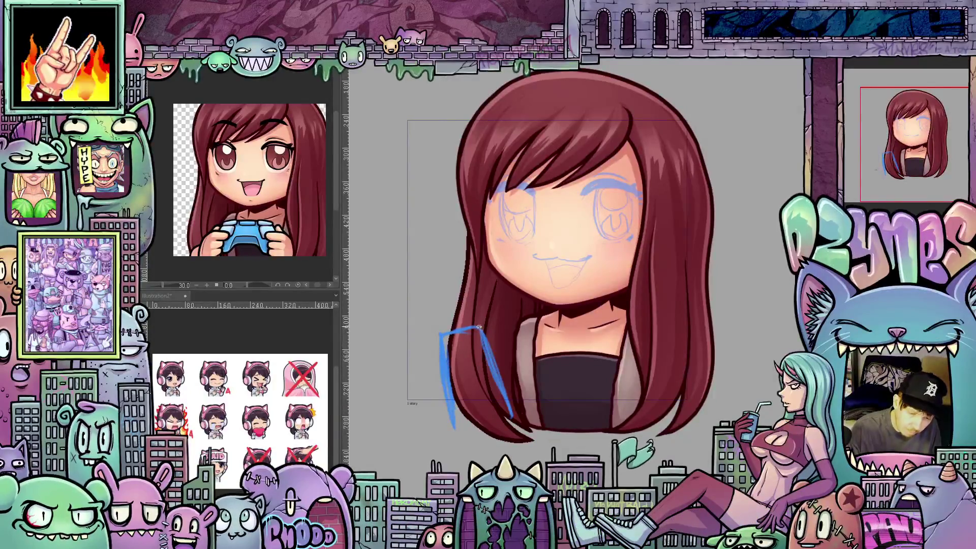
pyautogui.moveTo(429, 305)
pyautogui.mouseDown()
pyautogui.moveTo(434, 327)
pyautogui.moveTo(467, 268)
pyautogui.moveTo(483, 316)
pyautogui.mouseUp()
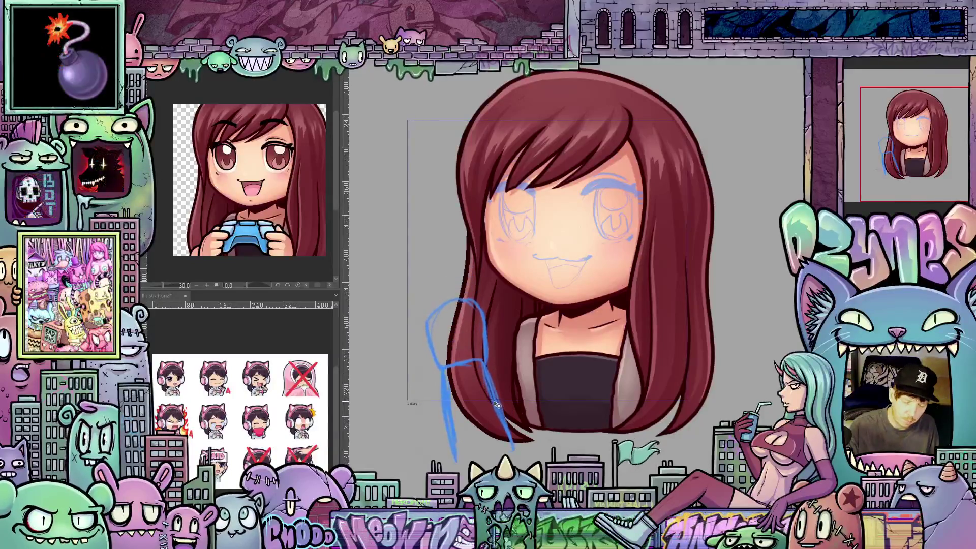
pyautogui.moveTo(495, 405); pyautogui.dragTo(476, 306)
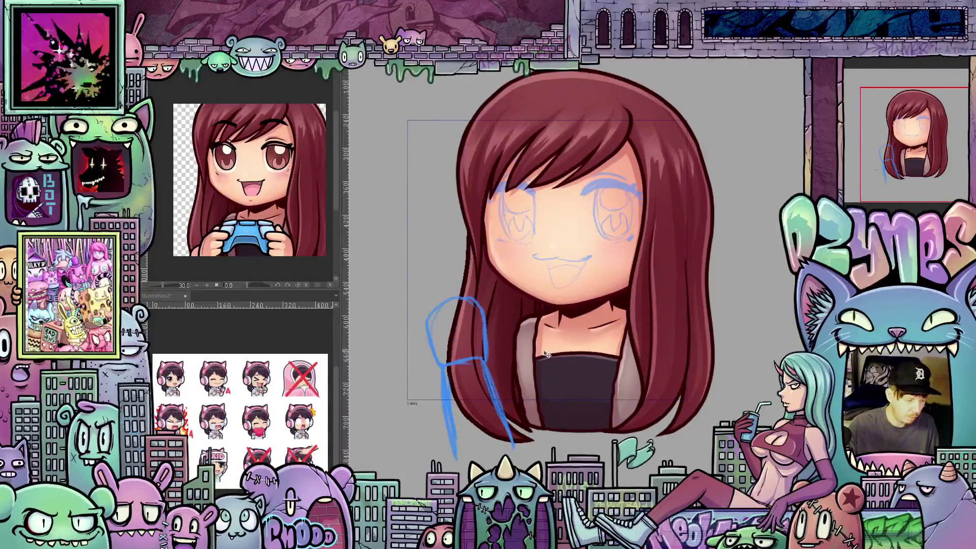
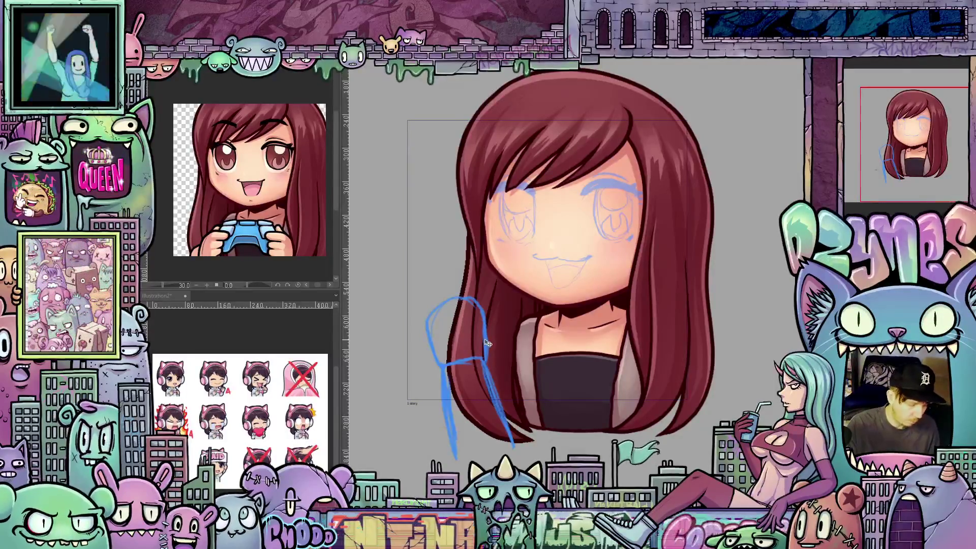
# Sketch the waving hand's wrist lines, left outline and cuff in blue over the hair.
pyautogui.moveTo(464, 345)
pyautogui.mouseDown()
pyautogui.moveTo(484, 297)
pyautogui.moveTo(497, 309)
pyautogui.moveTo(486, 356)
pyautogui.mouseUp()
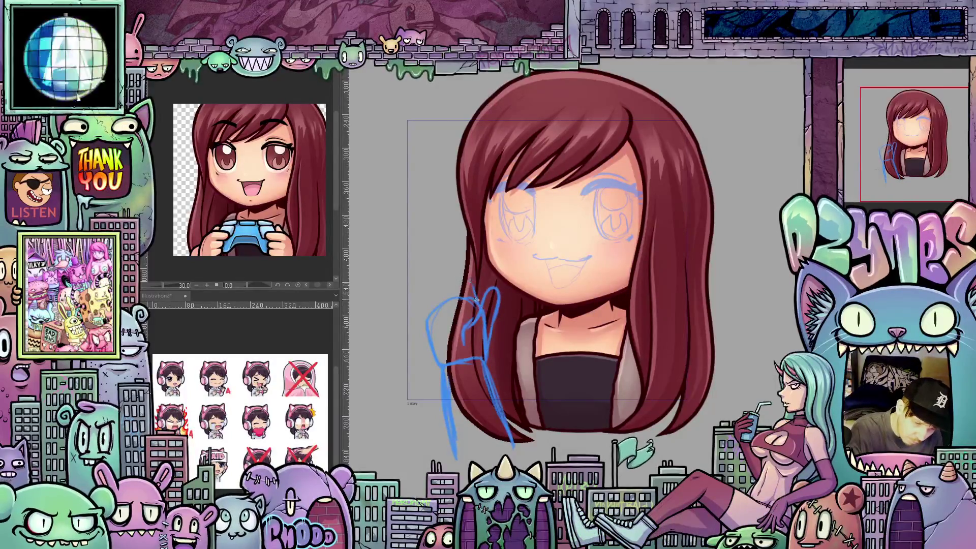
pyautogui.hotkey('ctrl', 'z')
pyautogui.moveTo(467, 259)
pyautogui.mouseDown()
pyautogui.moveTo(459, 246)
pyautogui.moveTo(459, 293)
pyautogui.moveTo(450, 272)
pyautogui.moveTo(441, 290)
pyautogui.mouseUp()
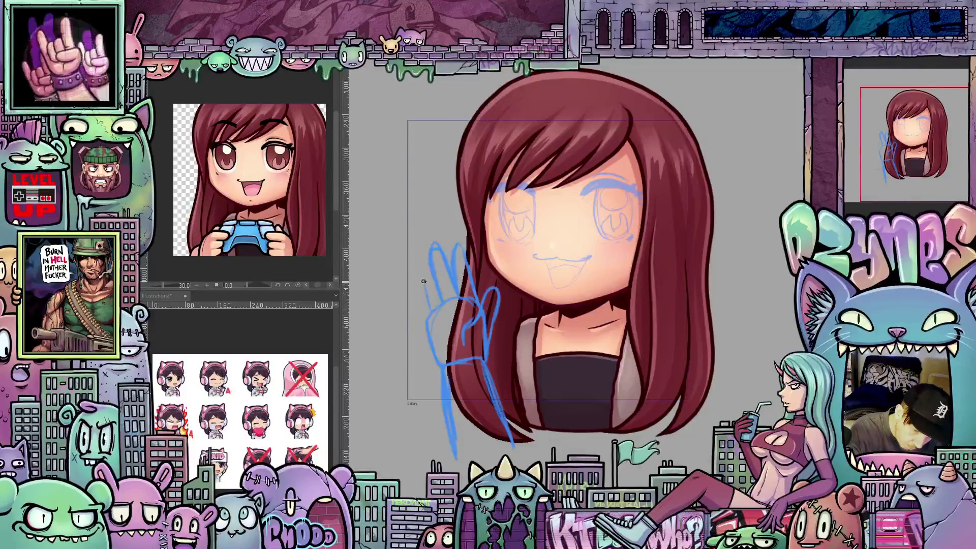
pyautogui.moveTo(429, 307)
pyautogui.mouseDown()
pyautogui.moveTo(421, 266)
pyautogui.moveTo(412, 304)
pyautogui.moveTo(417, 284)
pyautogui.mouseUp()
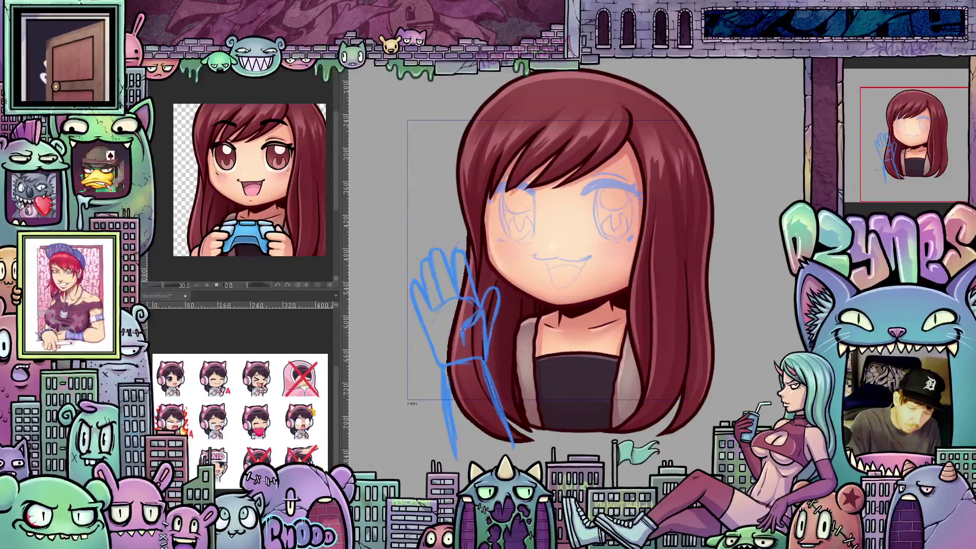
pyautogui.moveTo(455, 358); pyautogui.dragTo(485, 345)
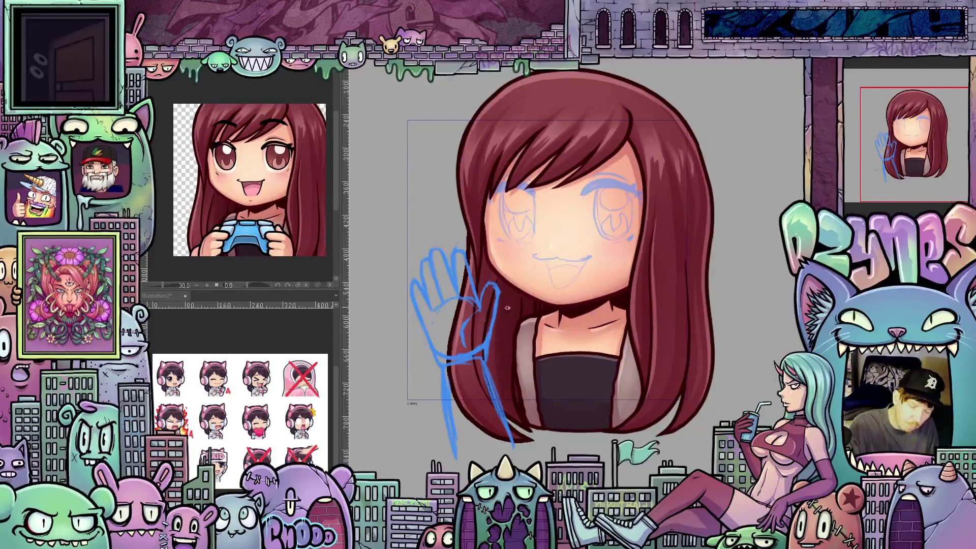
# Erase stray blue strokes along the hair's right edge and redraw the diagonal arm line.
pyautogui.moveTo(526, 391); pyautogui.dragTo(532, 399)
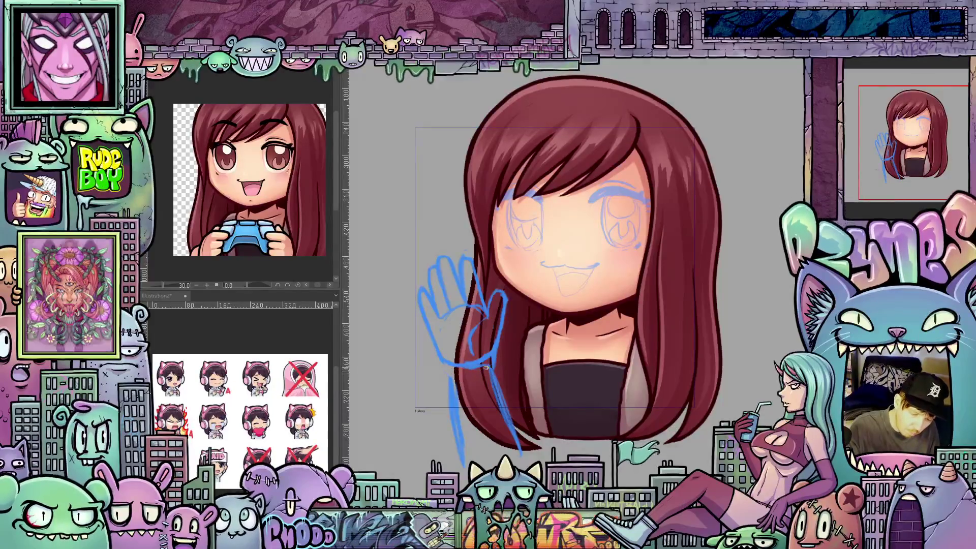
pyautogui.moveTo(491, 363); pyautogui.dragTo(520, 457)
pyautogui.moveTo(450, 376)
pyautogui.mouseDown()
pyautogui.moveTo(458, 437)
pyautogui.moveTo(469, 448)
pyautogui.mouseUp()
pyautogui.moveTo(451, 366)
pyautogui.mouseDown()
pyautogui.moveTo(460, 399)
pyautogui.moveTo(452, 369)
pyautogui.moveTo(506, 387)
pyautogui.moveTo(522, 409)
pyautogui.mouseUp()
pyautogui.moveTo(501, 374); pyautogui.dragTo(521, 414)
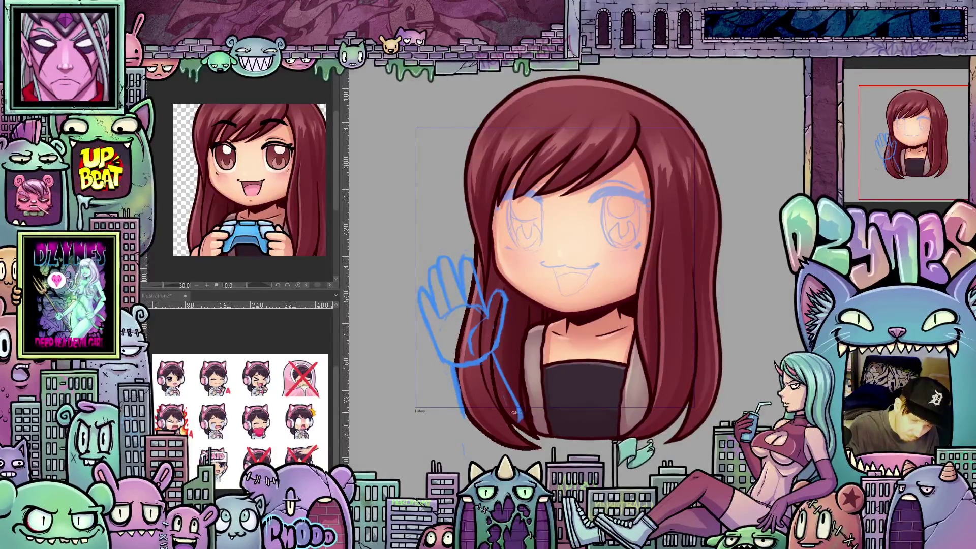
pyautogui.moveTo(530, 452); pyautogui.dragTo(572, 451)
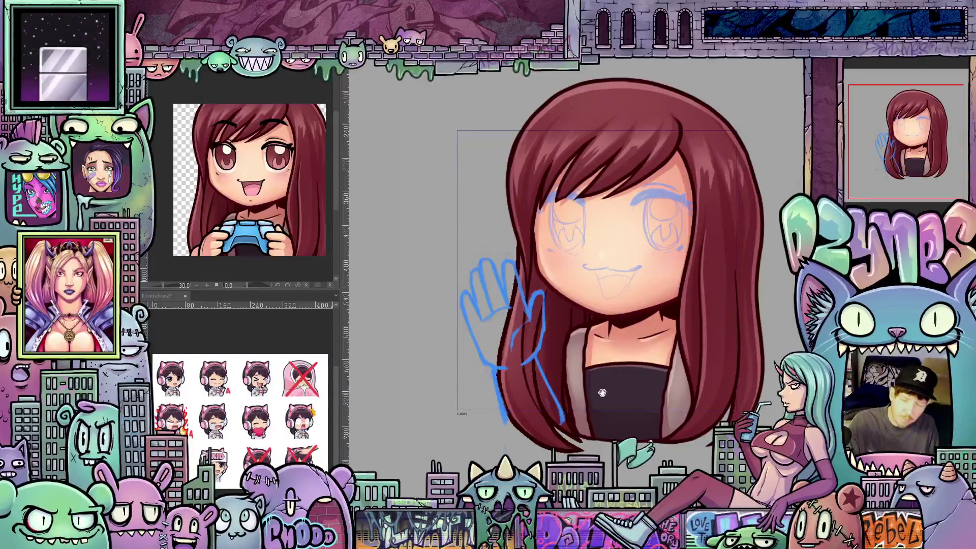
# Bring the hand and collar into view and hide the long hair on her left side.
pyautogui.moveTo(602, 393)
pyautogui.mouseDown()
pyautogui.moveTo(612, 388)
pyautogui.moveTo(625, 407)
pyautogui.mouseUp()
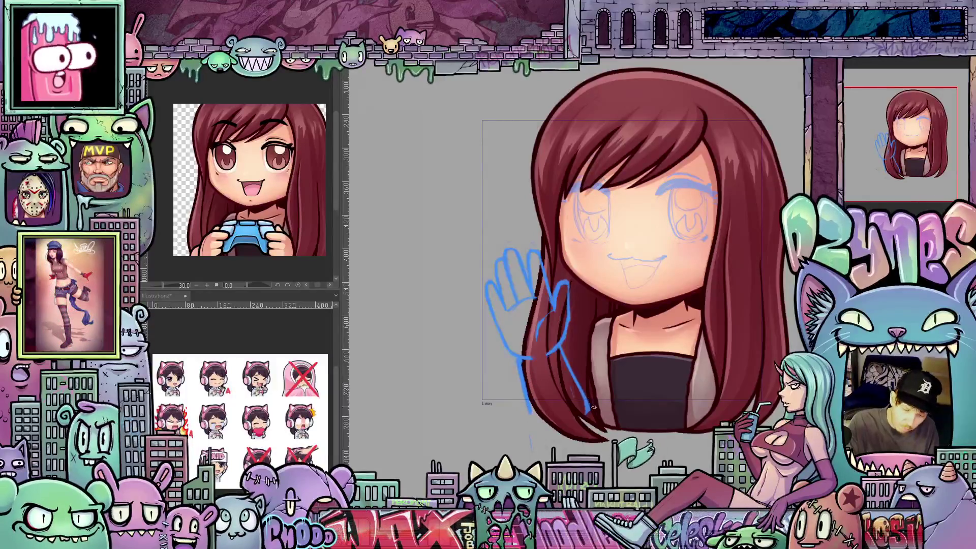
pyautogui.moveTo(592, 376)
pyautogui.mouseDown()
pyautogui.moveTo(566, 355)
pyautogui.moveTo(592, 377)
pyautogui.moveTo(587, 339)
pyautogui.moveTo(607, 317)
pyautogui.mouseUp()
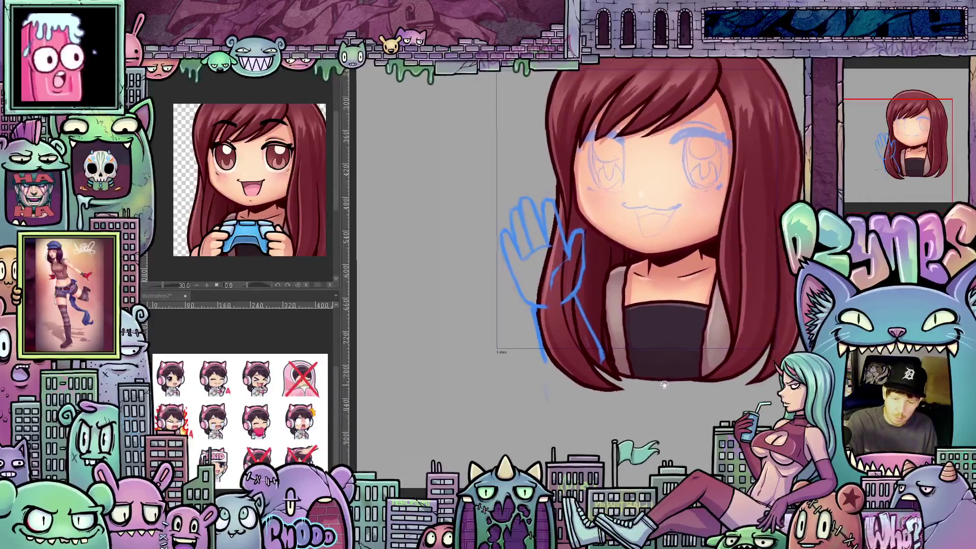
pyautogui.moveTo(664, 385); pyautogui.dragTo(662, 387)
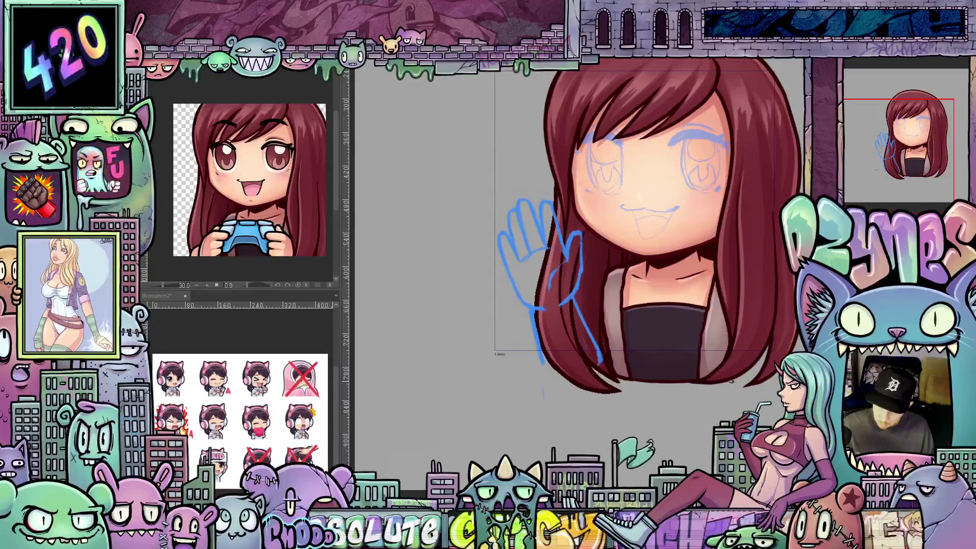
pyautogui.scroll(3, 608, 294)
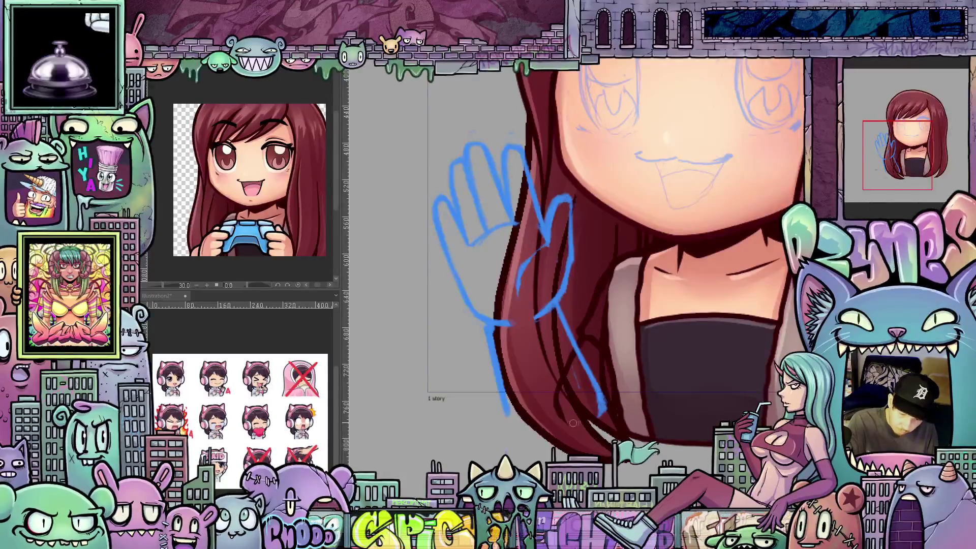
pyautogui.moveTo(619, 422); pyautogui.dragTo(591, 393)
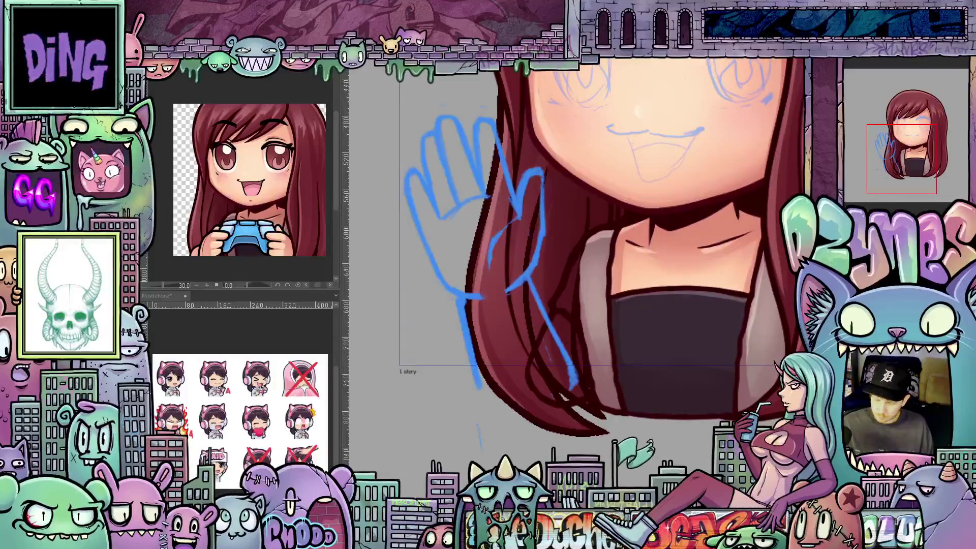
pyautogui.hotkey('ctrl', 'z')
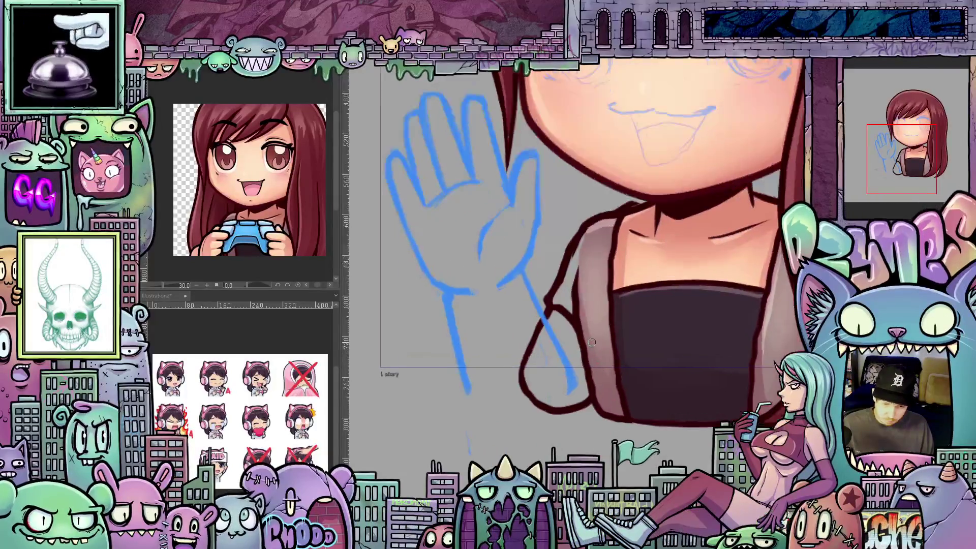
pyautogui.scroll(2, 617, 423)
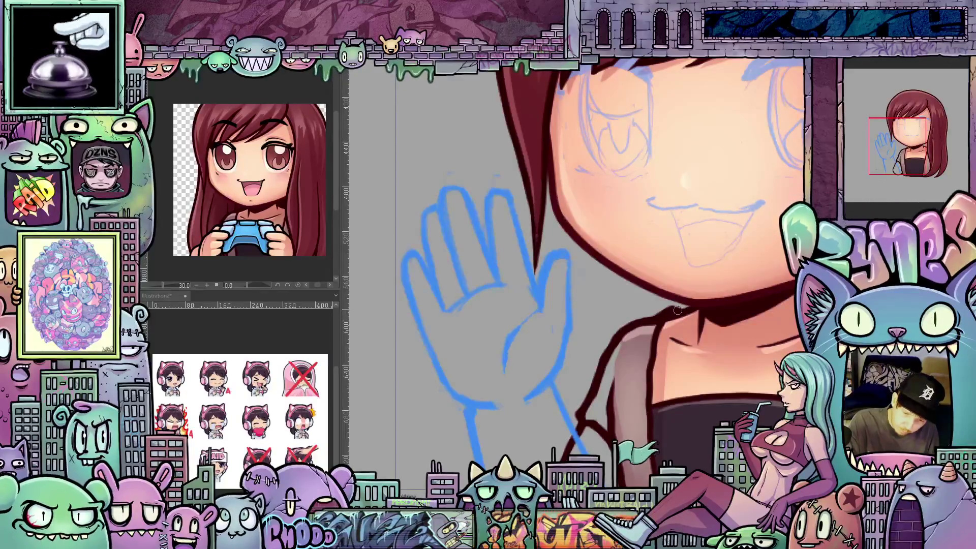
pyautogui.scroll(-3, 690, 324)
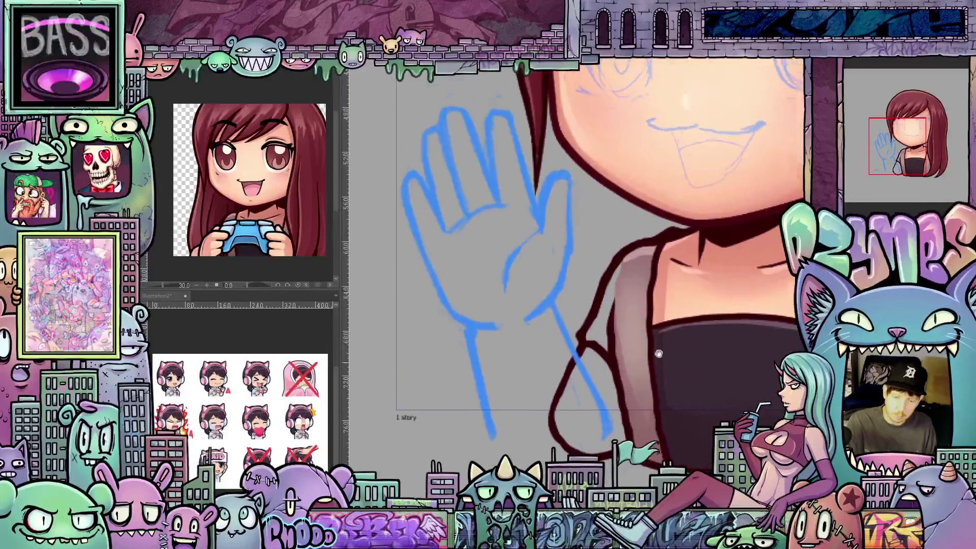
pyautogui.scroll(2, 677, 404)
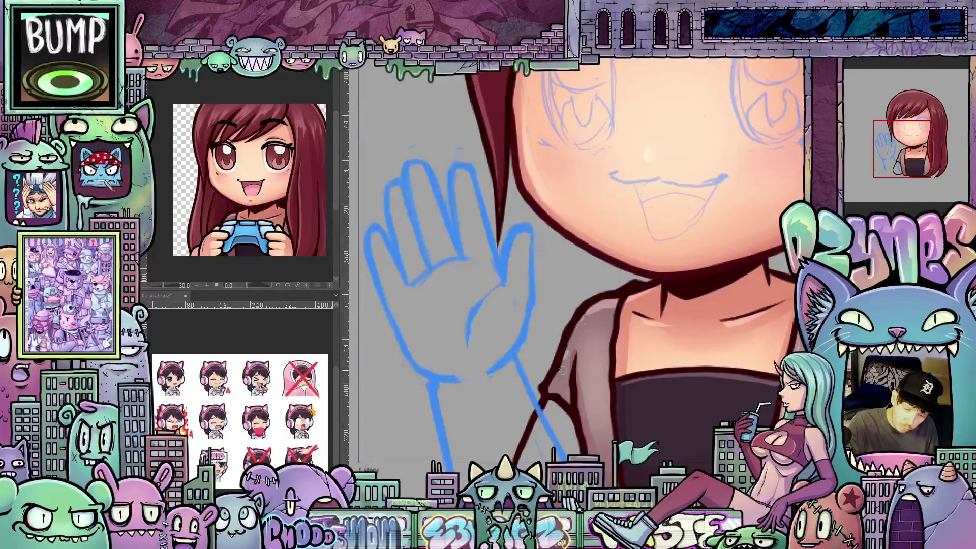
# Paint skin colour, plus a lighter skin tone, over the arm beneath the hand sketch.
pyautogui.moveTo(693, 430); pyautogui.dragTo(707, 376)
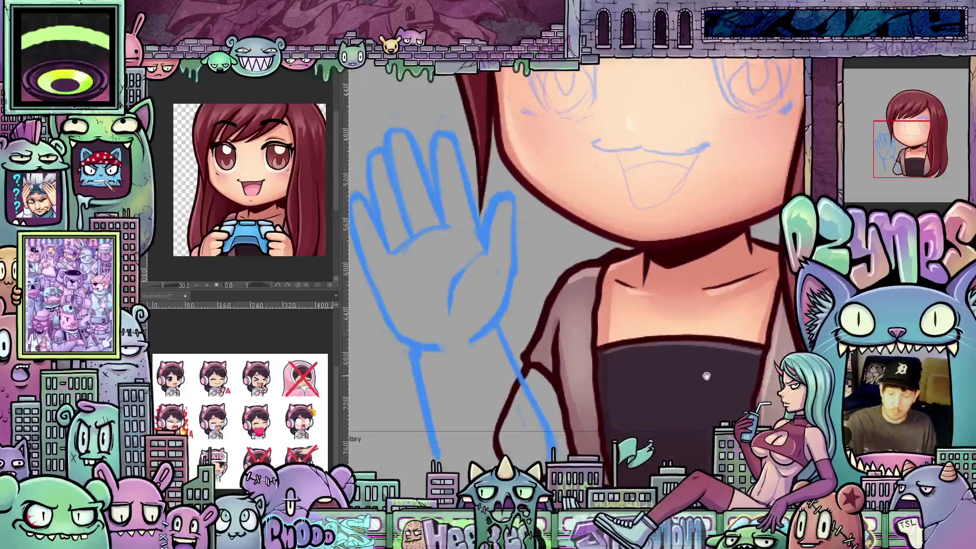
pyautogui.moveTo(631, 321); pyautogui.dragTo(667, 336)
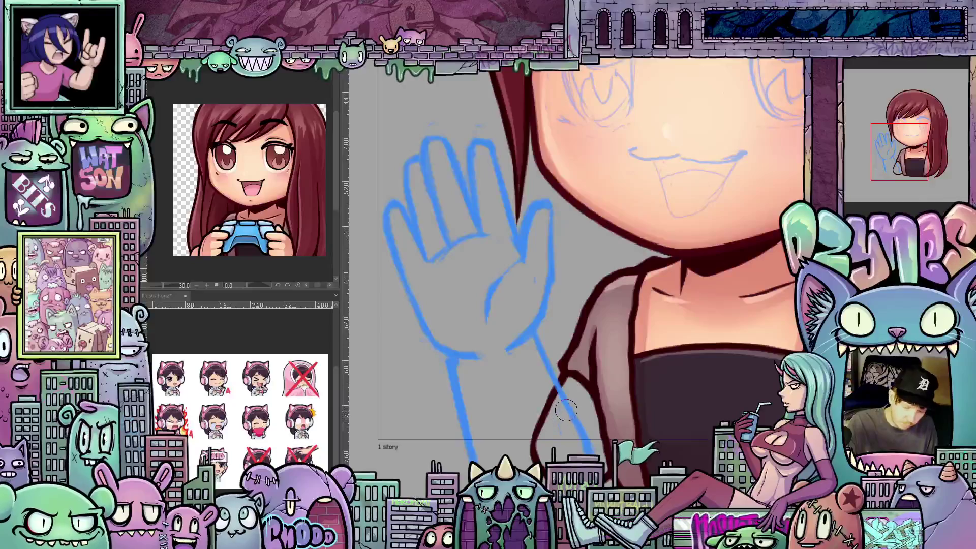
pyautogui.moveTo(567, 410); pyautogui.dragTo(553, 426)
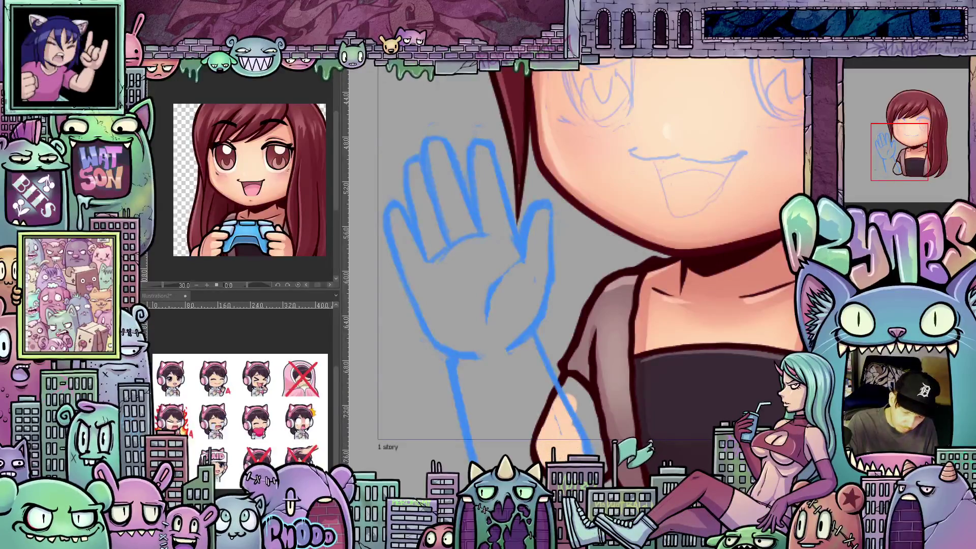
pyautogui.moveTo(579, 404); pyautogui.dragTo(595, 438)
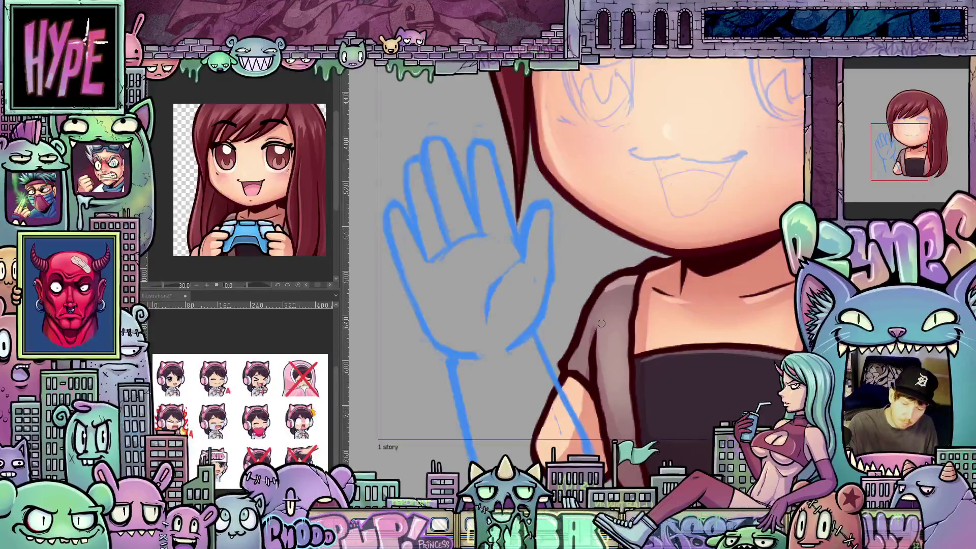
pyautogui.moveTo(662, 424); pyautogui.dragTo(679, 372)
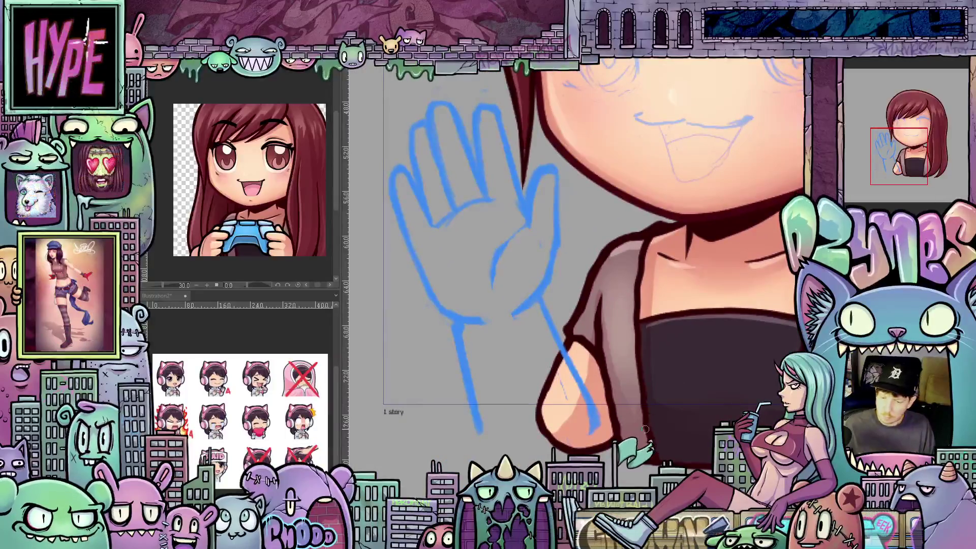
pyautogui.scroll(-4, 589, 331)
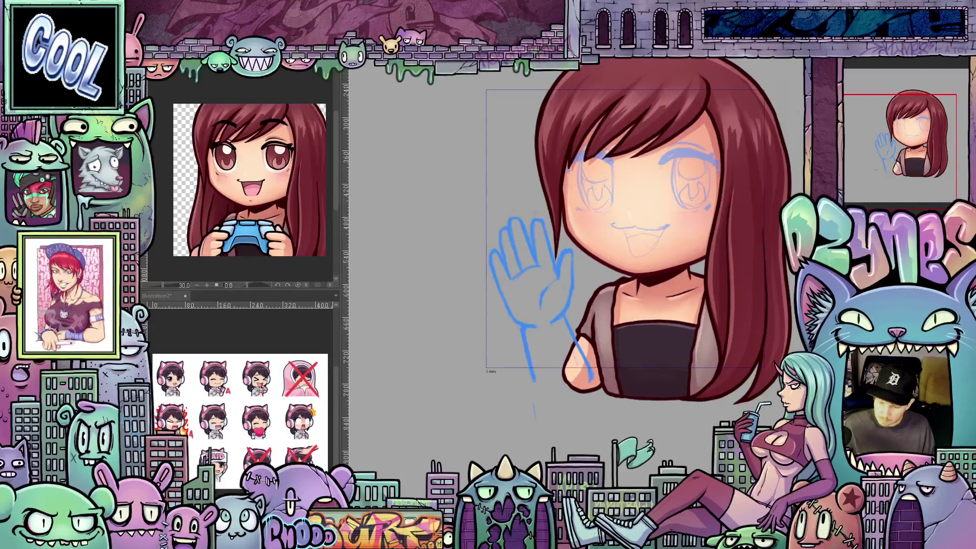
# Shrink the hand sketch and nudge it right and up, discarding an earlier tilted attempt.
pyautogui.hotkey('ctrl', 't')
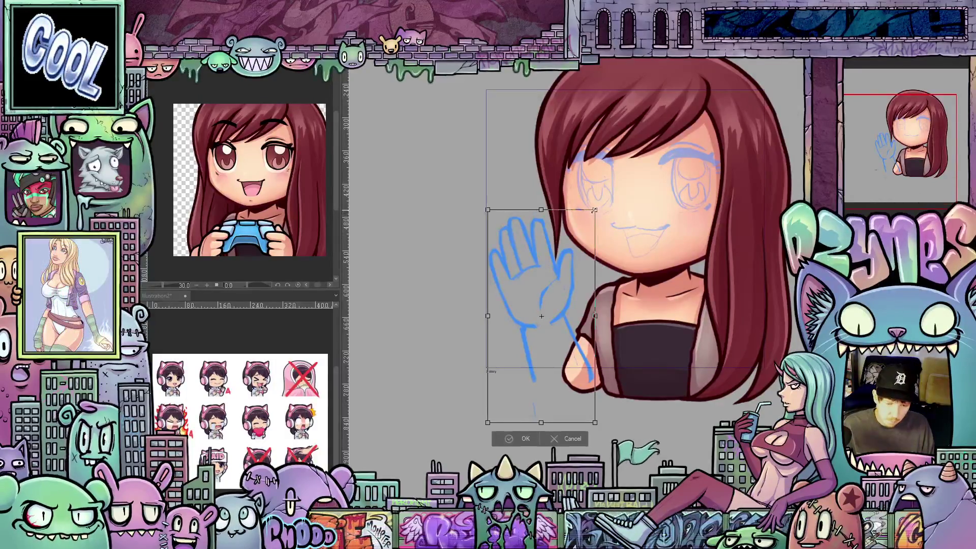
pyautogui.moveTo(594, 210); pyautogui.dragTo(587, 226)
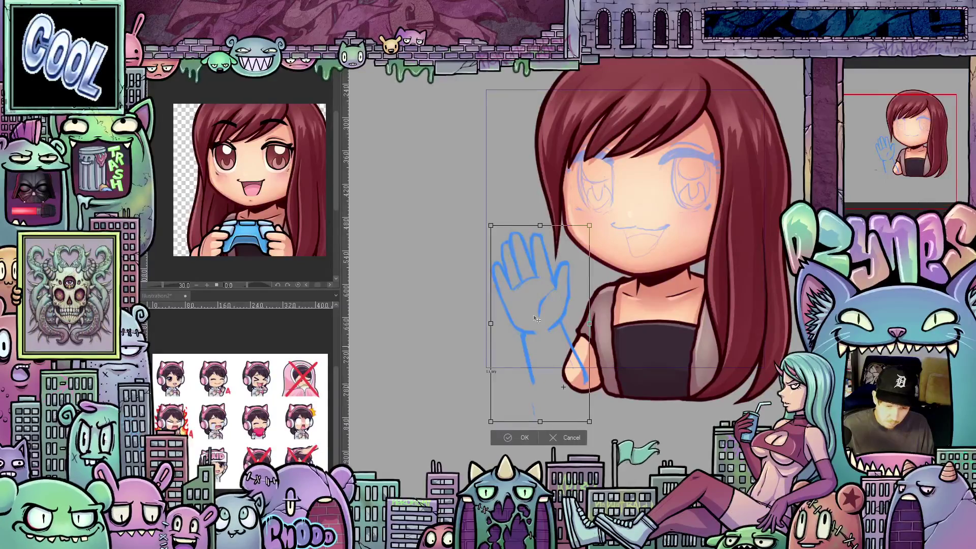
pyautogui.moveTo(540, 216)
pyautogui.mouseDown()
pyautogui.moveTo(525, 219)
pyautogui.moveTo(574, 217)
pyautogui.moveTo(525, 222)
pyautogui.moveTo(576, 211)
pyautogui.moveTo(547, 213)
pyautogui.mouseUp()
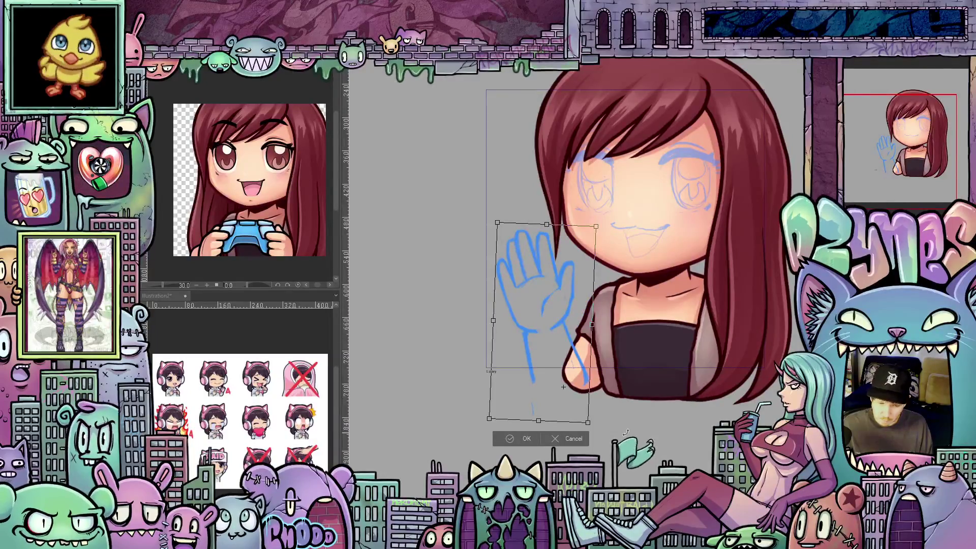
pyautogui.click(555, 442)
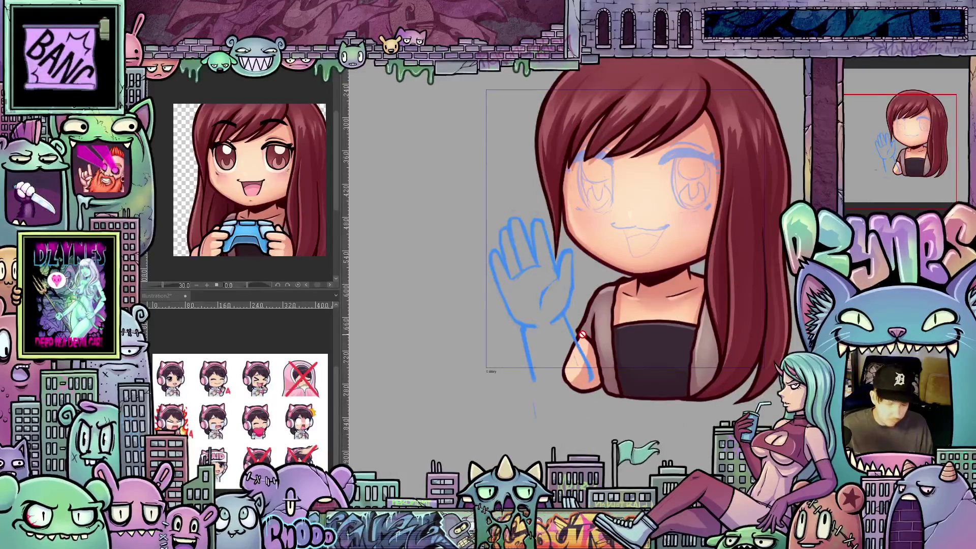
pyautogui.hotkey('ctrl', 't')
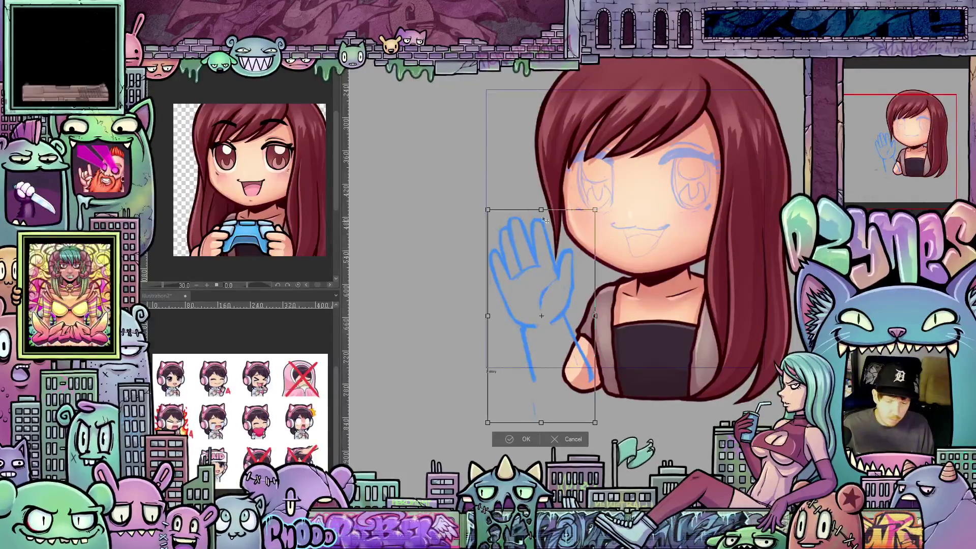
pyautogui.moveTo(594, 212); pyautogui.dragTo(586, 228)
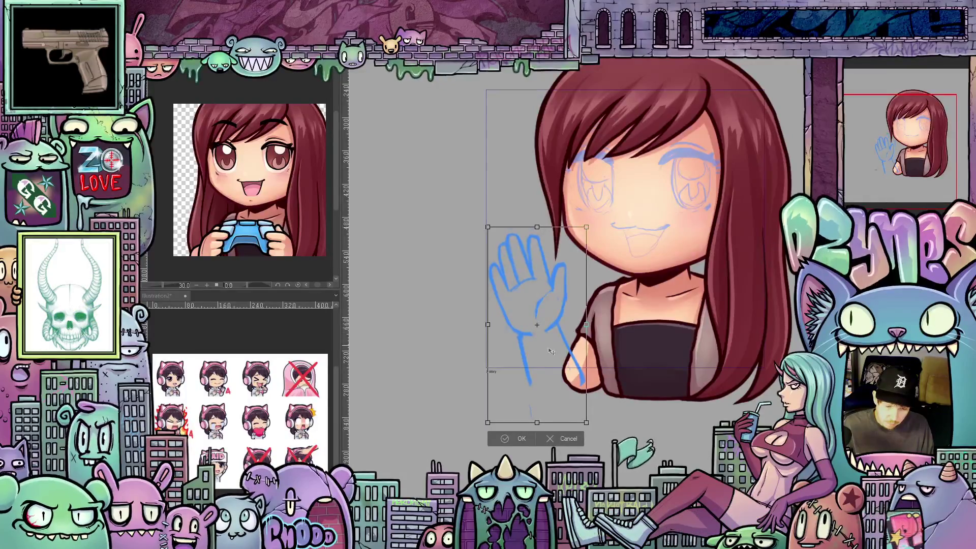
pyautogui.moveTo(558, 348); pyautogui.dragTo(561, 346)
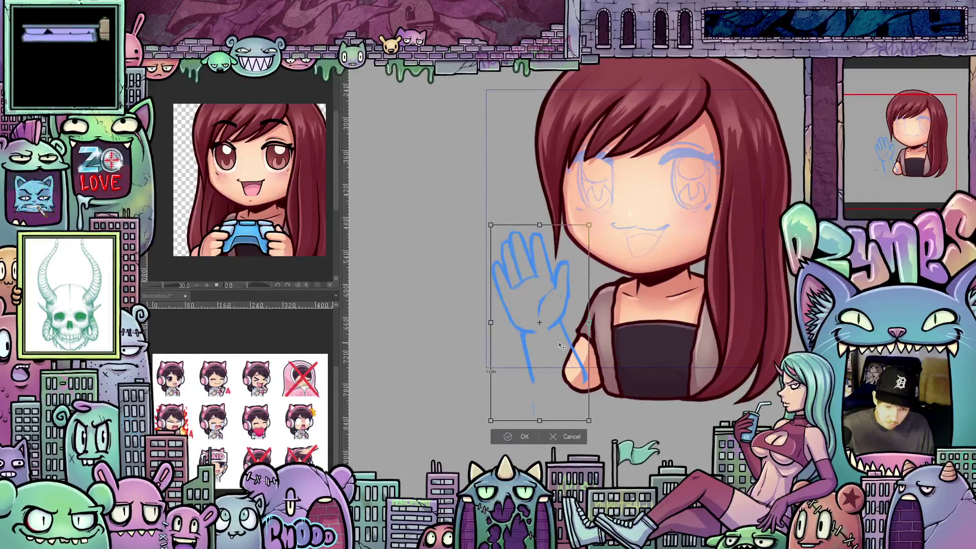
pyautogui.click(523, 436)
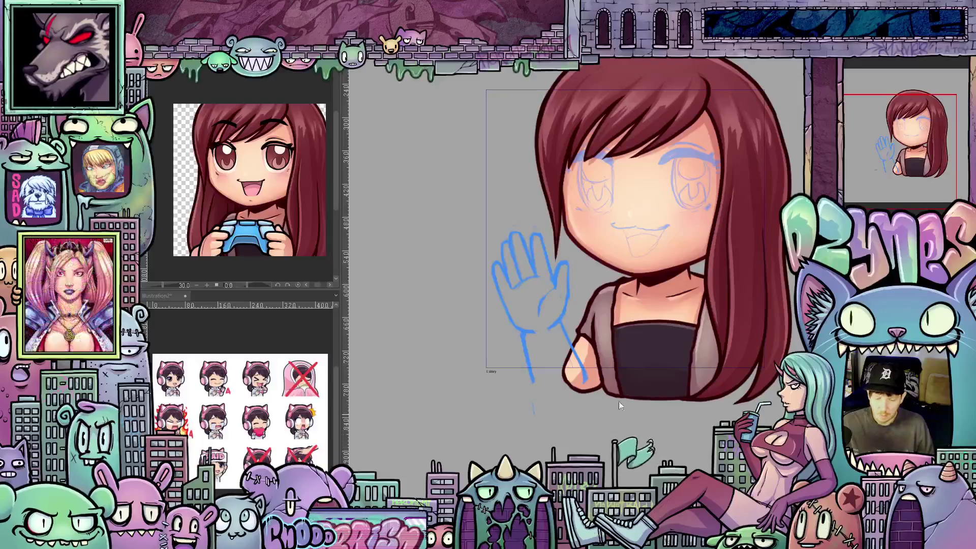
# Ink the palm crease, the thumb's inner edge and the left side of the hand.
pyautogui.scroll(1, 609, 395)
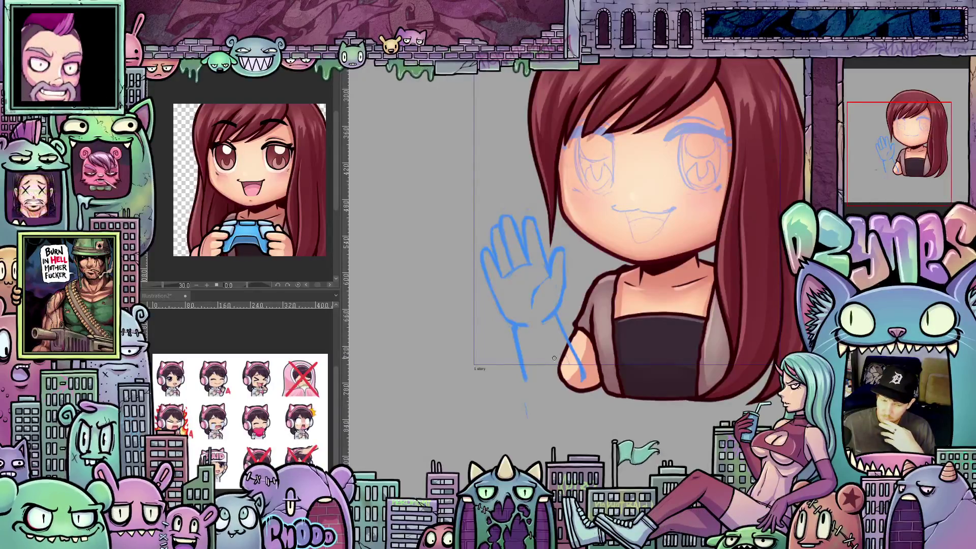
pyautogui.scroll(1, 546, 313)
pyautogui.scroll(1, 546, 313)
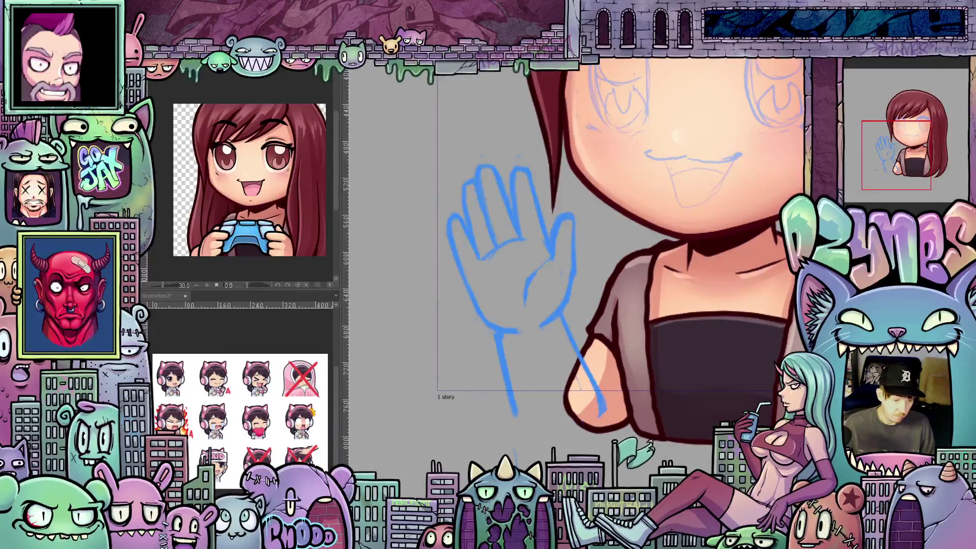
pyautogui.moveTo(558, 387); pyautogui.dragTo(573, 422)
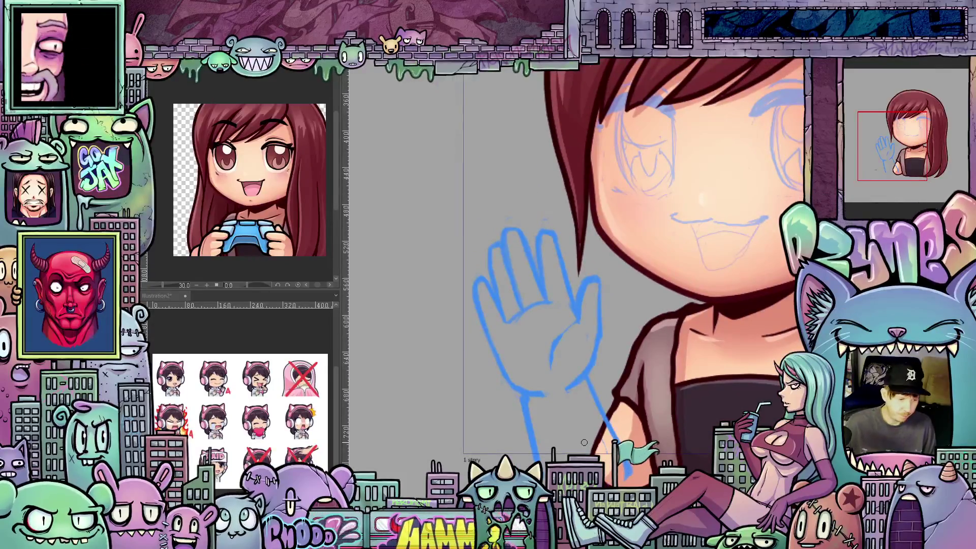
pyautogui.moveTo(556, 340)
pyautogui.mouseDown()
pyautogui.moveTo(550, 364)
pyautogui.moveTo(574, 327)
pyautogui.mouseUp()
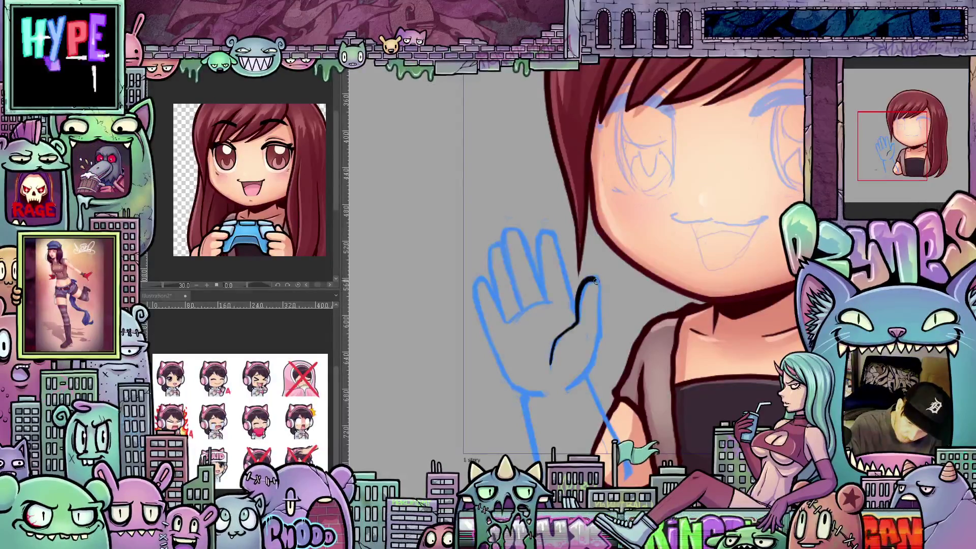
pyautogui.moveTo(599, 301)
pyautogui.mouseDown()
pyautogui.moveTo(598, 347)
pyautogui.moveTo(562, 391)
pyautogui.moveTo(592, 412)
pyautogui.moveTo(570, 417)
pyautogui.mouseUp()
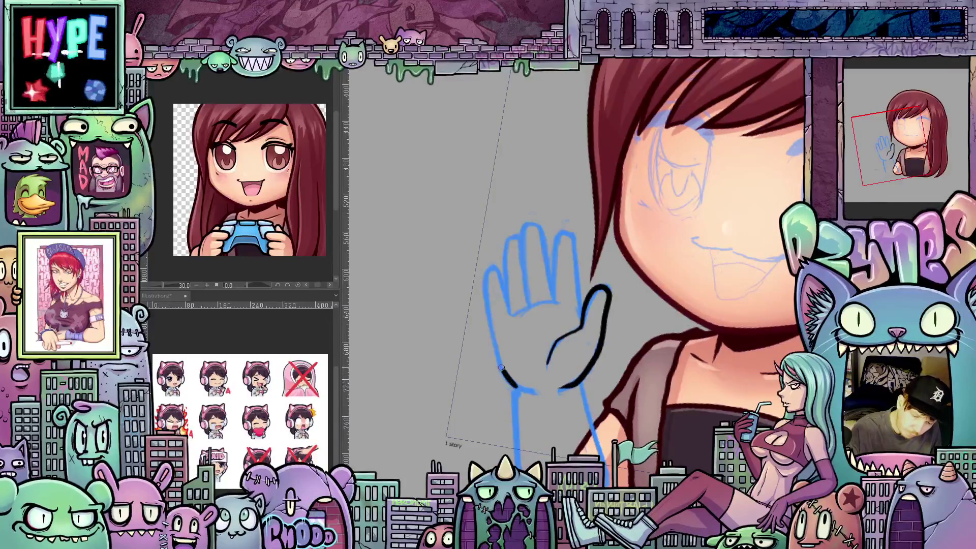
pyautogui.moveTo(501, 367)
pyautogui.mouseDown()
pyautogui.moveTo(483, 280)
pyautogui.moveTo(491, 265)
pyautogui.moveTo(502, 281)
pyautogui.mouseUp()
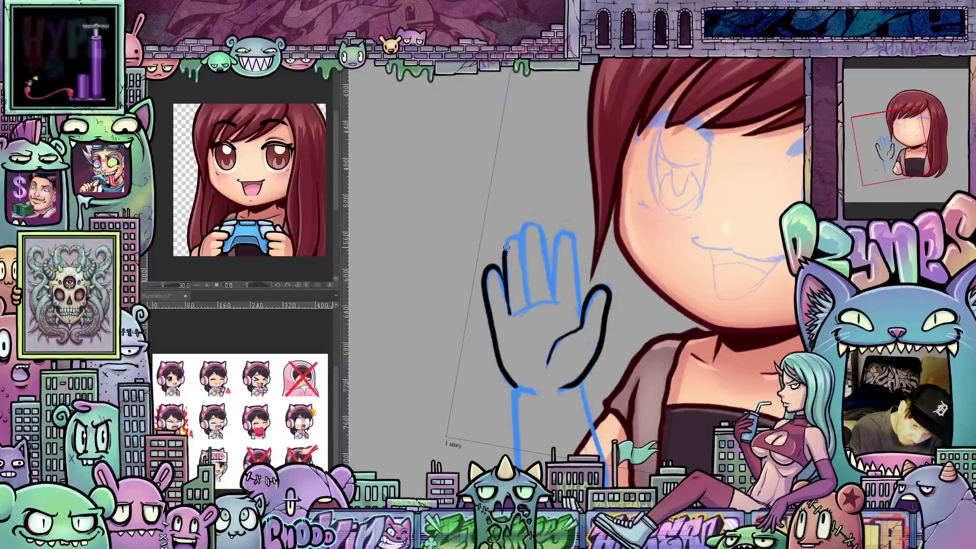
# Ink the second finger, wrist and arm lines, then remove the blue sketch over the hand.
pyautogui.moveTo(519, 235); pyautogui.dragTo(525, 272)
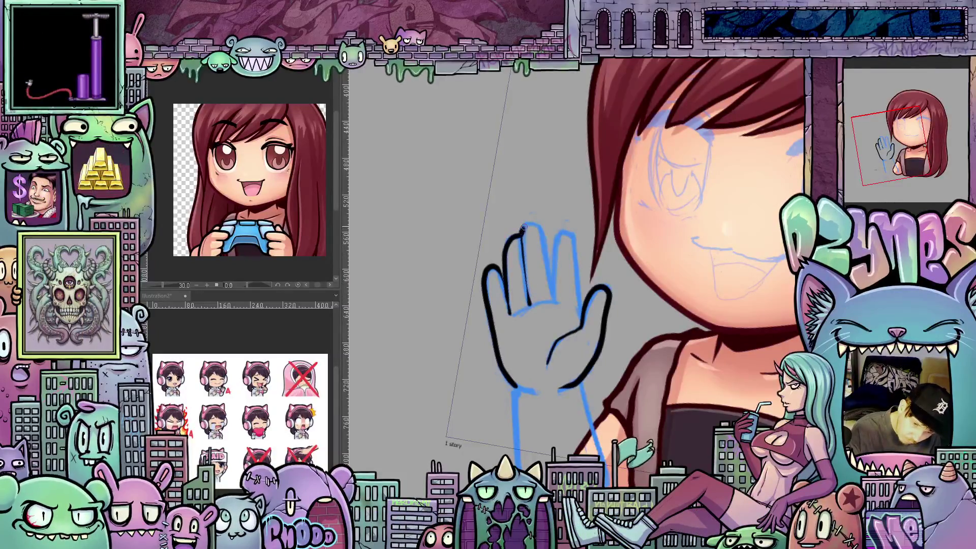
pyautogui.moveTo(541, 226)
pyautogui.mouseDown()
pyautogui.moveTo(549, 281)
pyautogui.moveTo(568, 230)
pyautogui.moveTo(585, 343)
pyautogui.moveTo(568, 355)
pyautogui.moveTo(577, 373)
pyautogui.moveTo(648, 363)
pyautogui.moveTo(645, 342)
pyautogui.mouseUp()
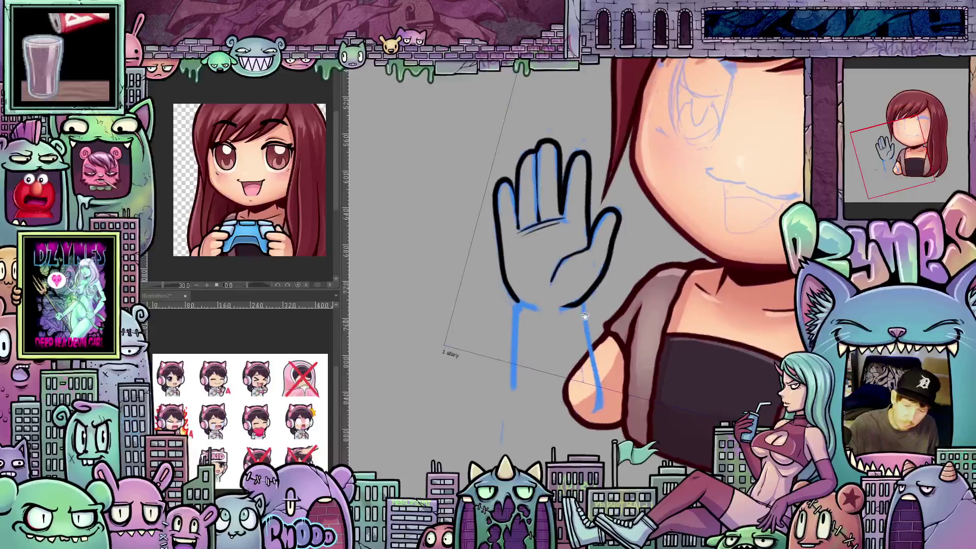
pyautogui.moveTo(583, 304); pyautogui.dragTo(587, 330)
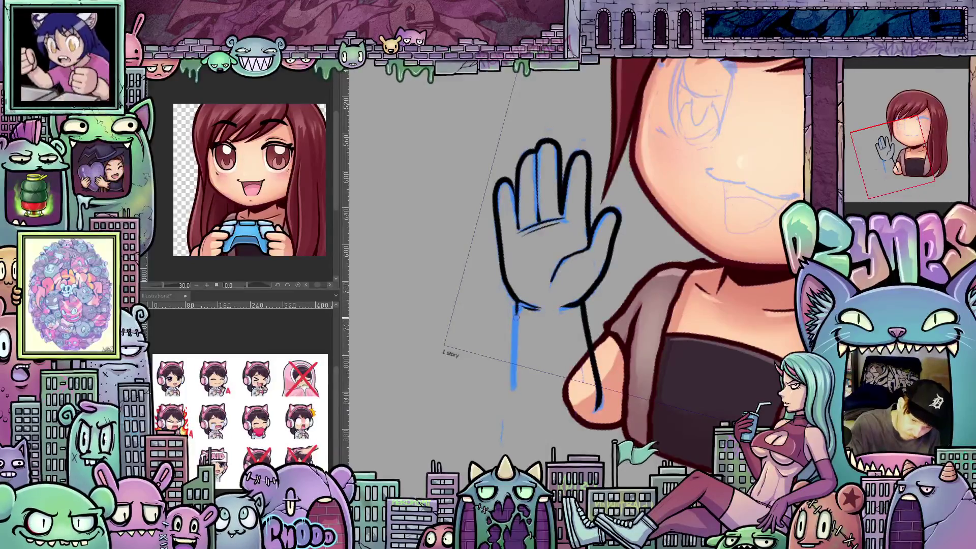
pyautogui.moveTo(517, 301); pyautogui.dragTo(515, 349)
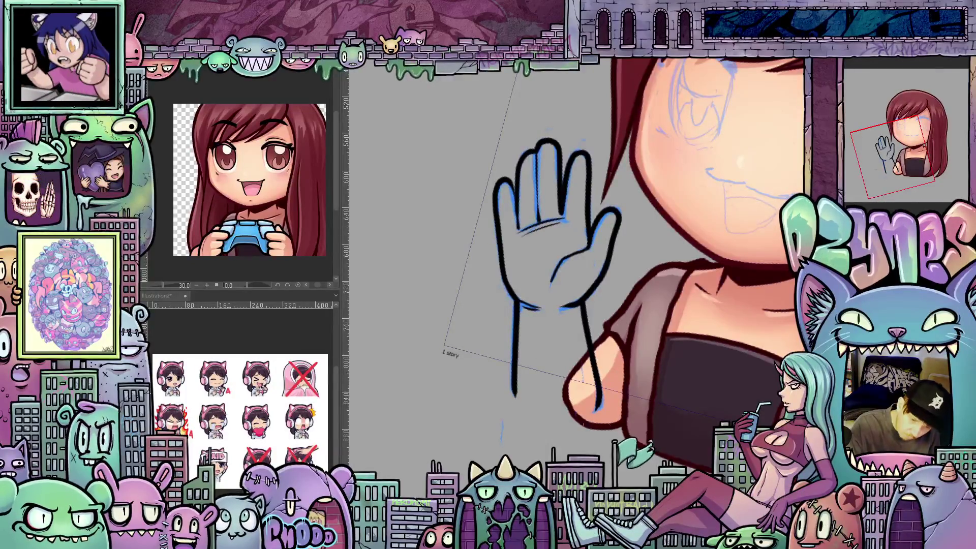
pyautogui.scroll(3, 575, 265)
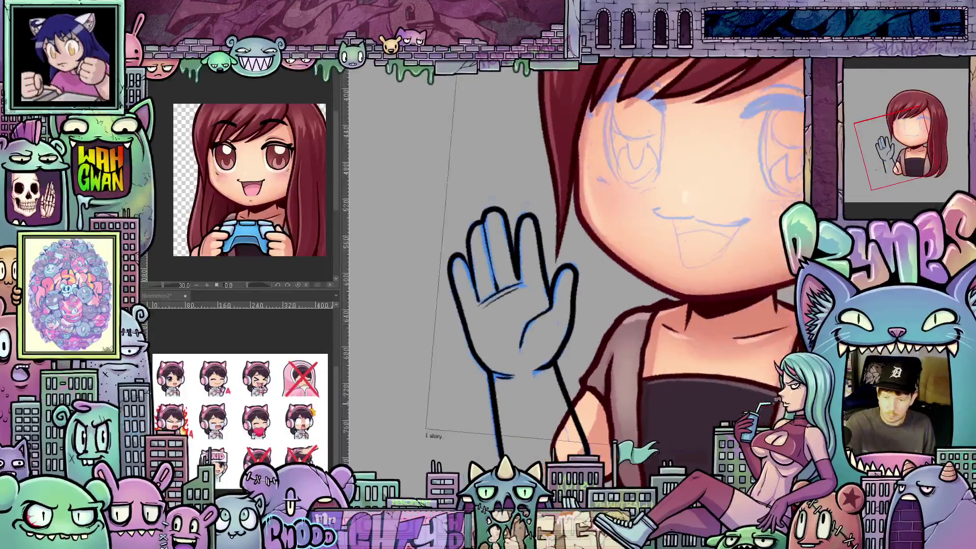
pyautogui.moveTo(584, 438); pyautogui.dragTo(583, 379)
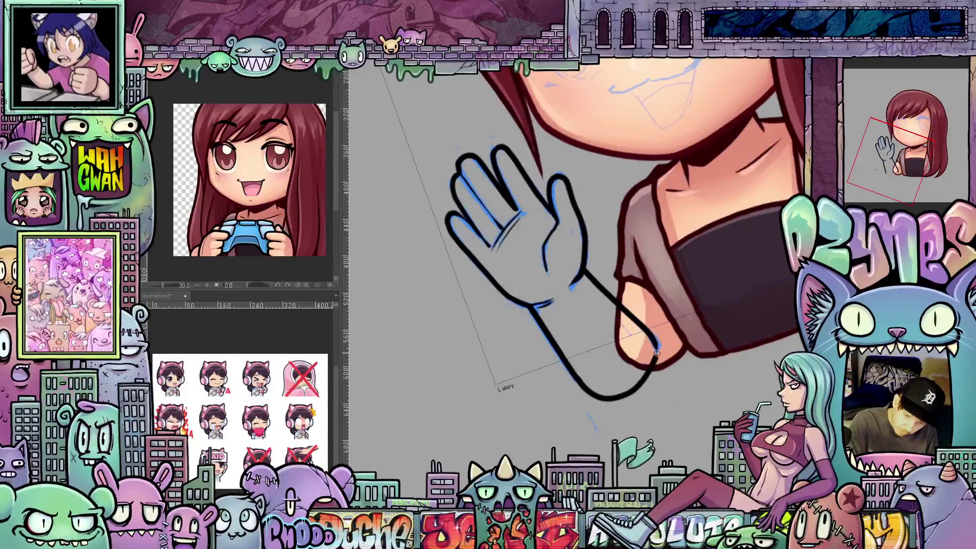
pyautogui.moveTo(663, 349); pyautogui.dragTo(672, 394)
pyautogui.scroll(-4, 672, 394)
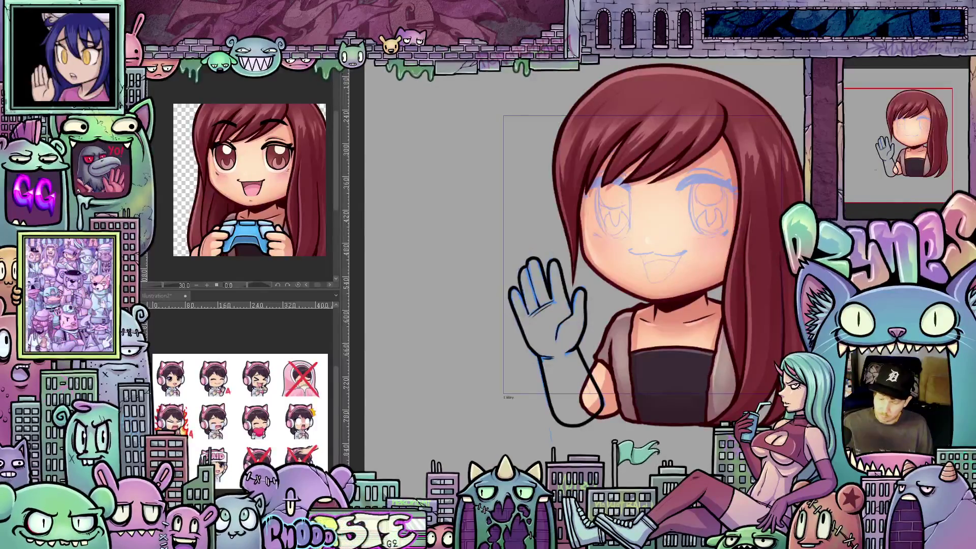
pyautogui.hotkey('ctrl', 'z')
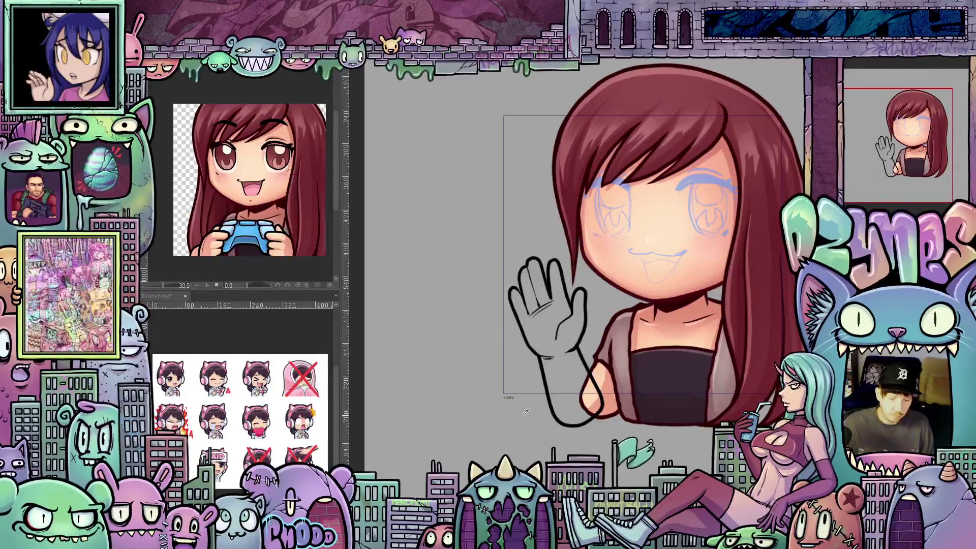
# Fill the hand and arm with skin tone and reposition the TourBox Console window.
pyautogui.moveTo(623, 370)
pyautogui.mouseDown()
pyautogui.moveTo(503, 254)
pyautogui.moveTo(559, 437)
pyautogui.moveTo(626, 402)
pyautogui.mouseUp()
pyautogui.scroll(3, 620, 370)
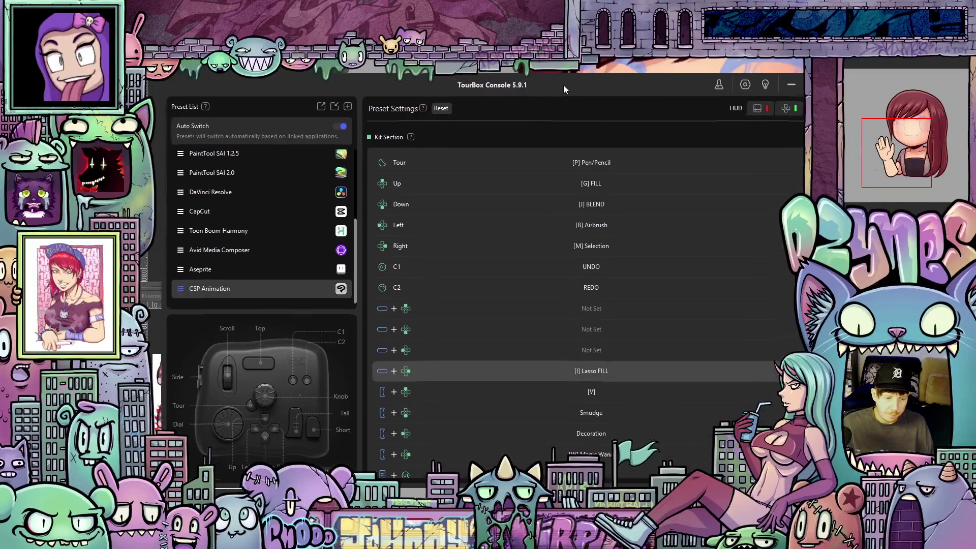
pyautogui.moveTo(563, 84)
pyautogui.mouseDown()
pyautogui.moveTo(584, 74)
pyautogui.moveTo(558, 56)
pyautogui.mouseUp()
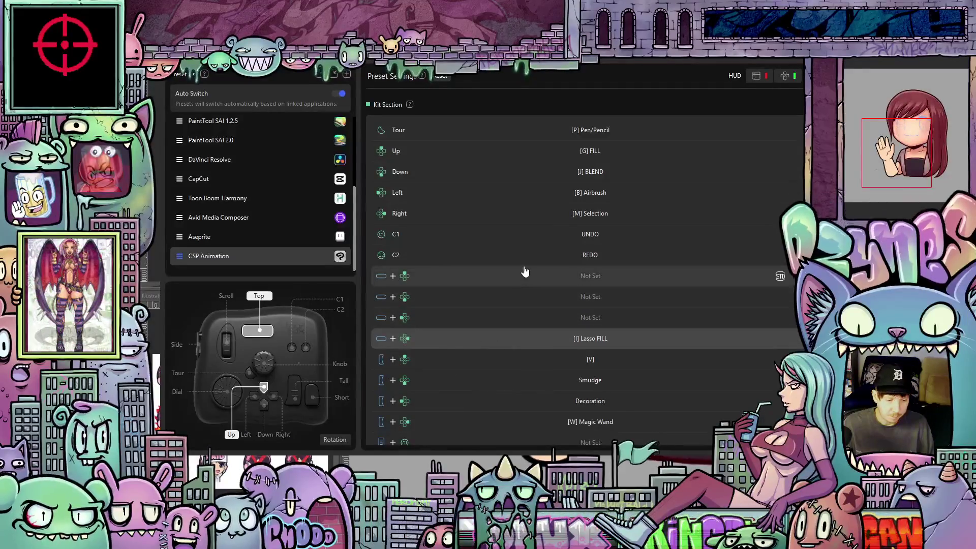
pyautogui.scroll(1, 533, 213)
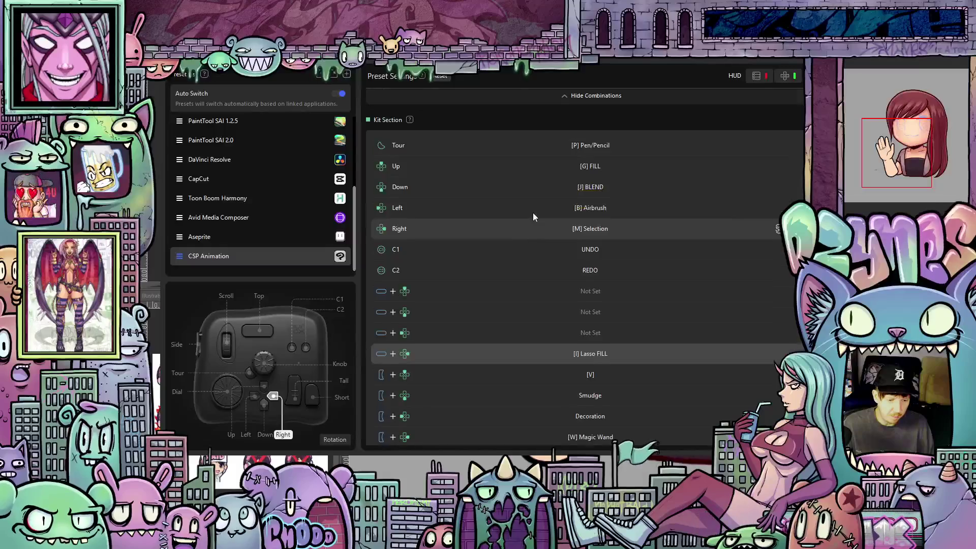
pyautogui.scroll(8, 533, 213)
pyautogui.scroll(-6, 524, 242)
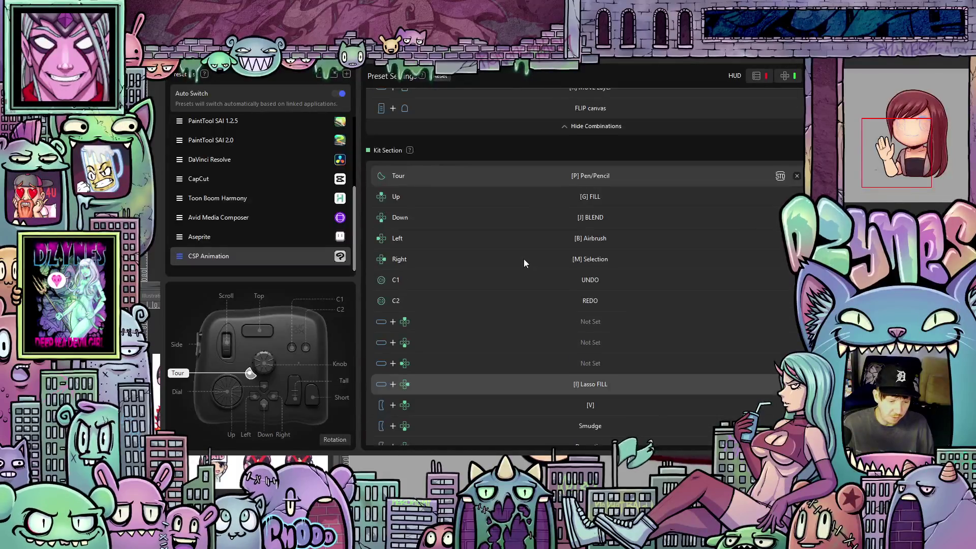
pyautogui.scroll(3, 525, 263)
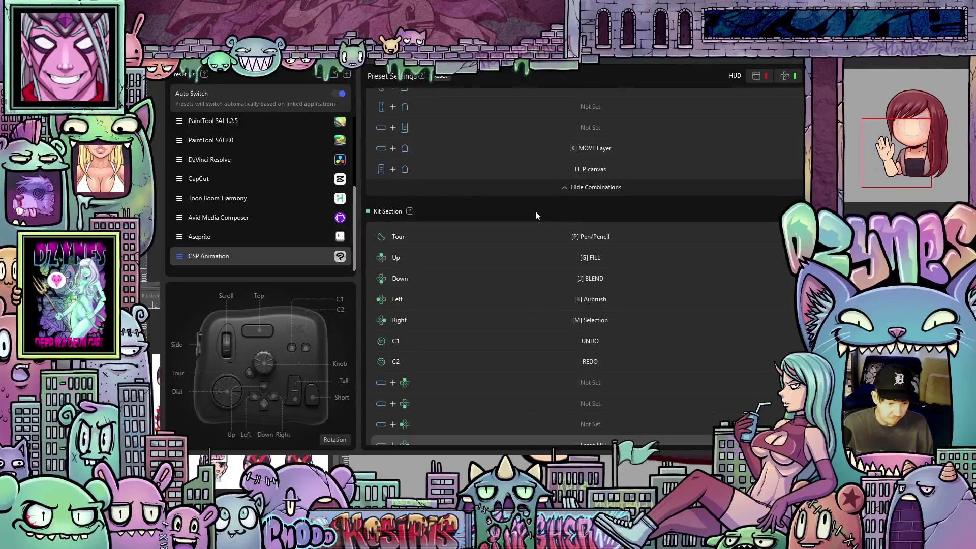
pyautogui.scroll(1, 536, 212)
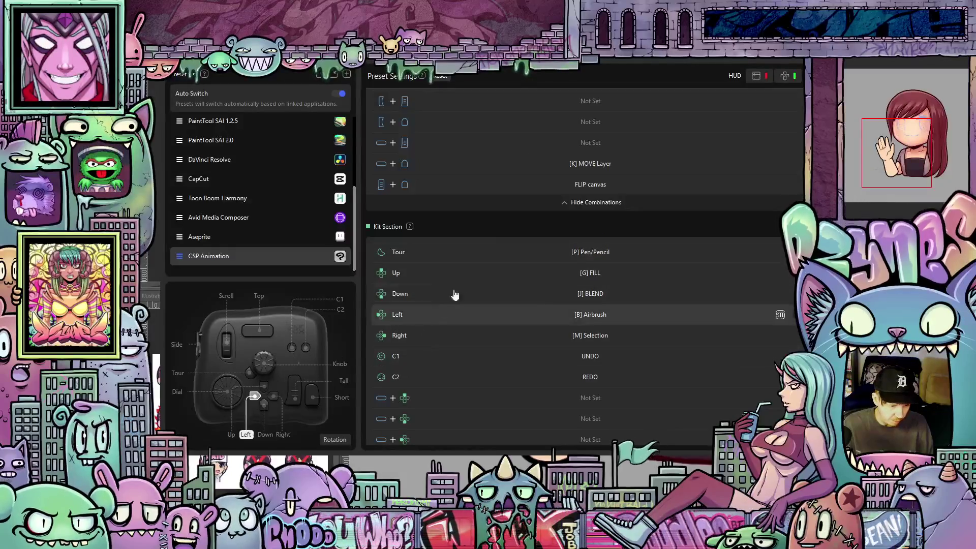
pyautogui.scroll(-5, 539, 224)
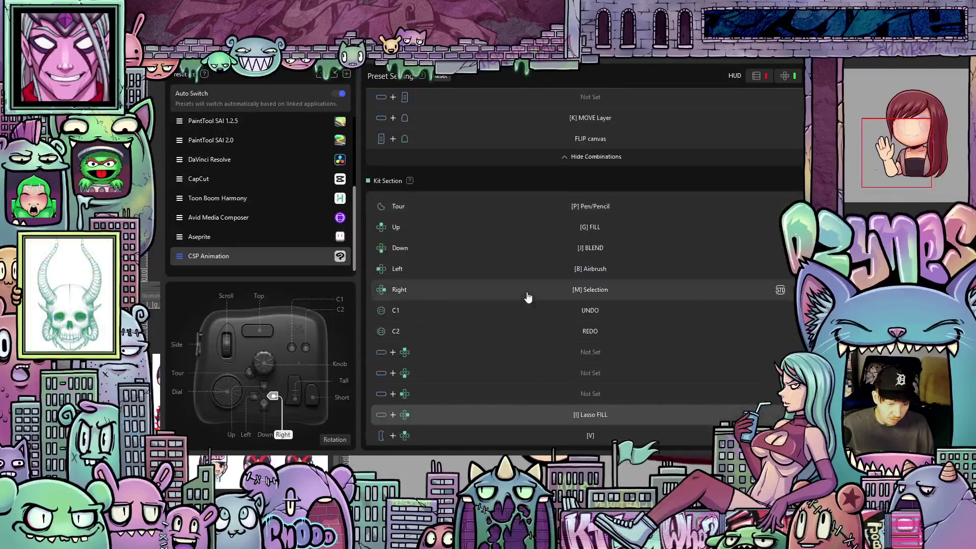
pyautogui.scroll(-3, 547, 305)
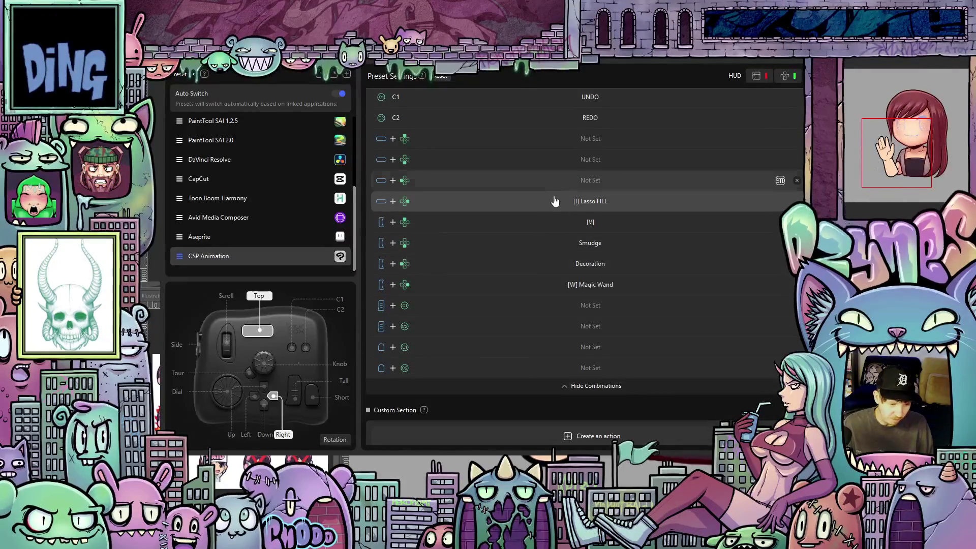
pyautogui.scroll(2, 554, 213)
pyautogui.scroll(10, 556, 244)
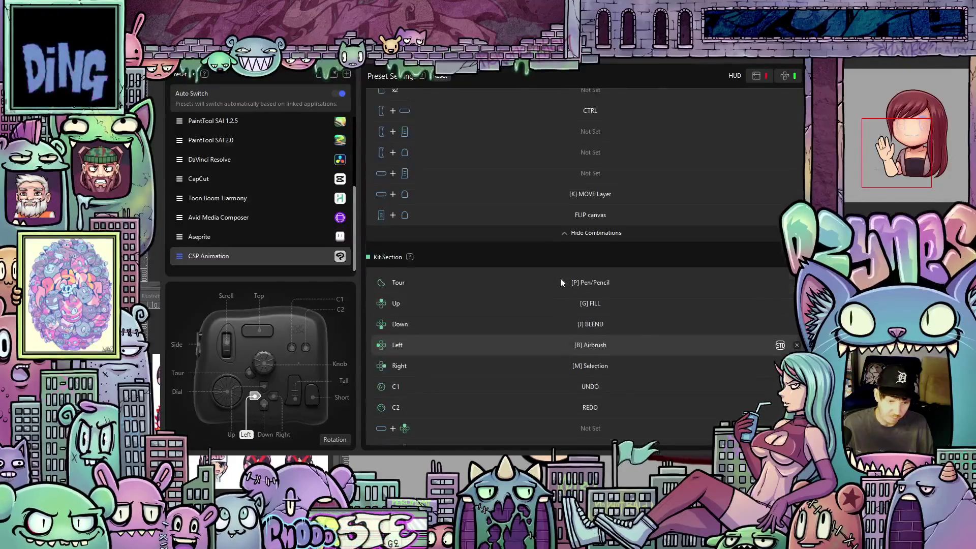
pyautogui.scroll(10, 560, 278)
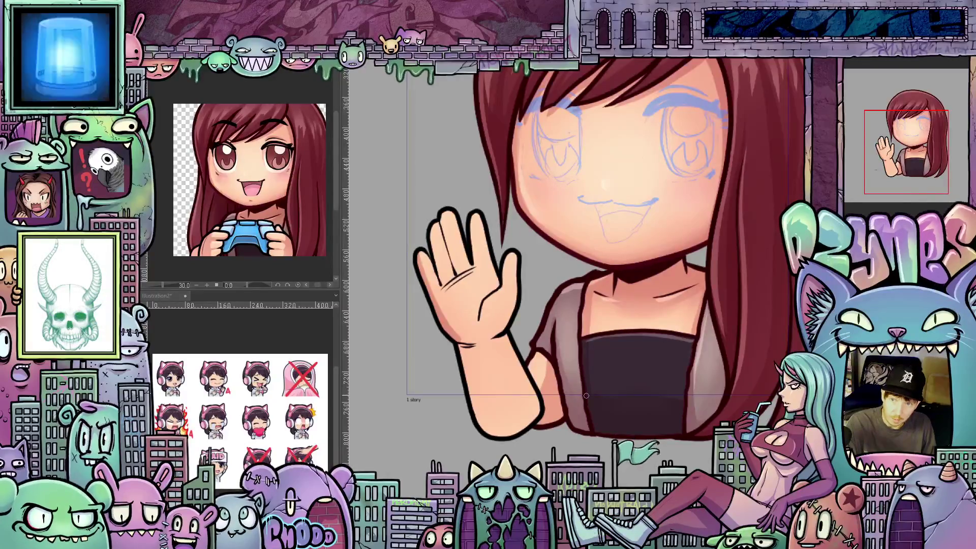
# Rotate and zoom the view around the waving hand, adding a stroke along the forearm.
pyautogui.scroll(2, 589, 401)
pyautogui.moveTo(588, 401); pyautogui.dragTo(527, 416)
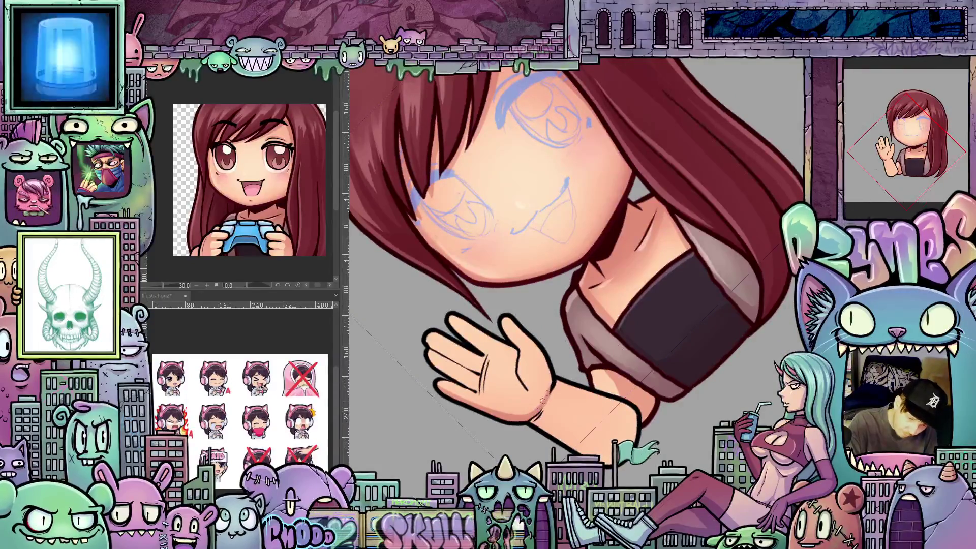
pyautogui.moveTo(685, 396); pyautogui.dragTo(495, 404)
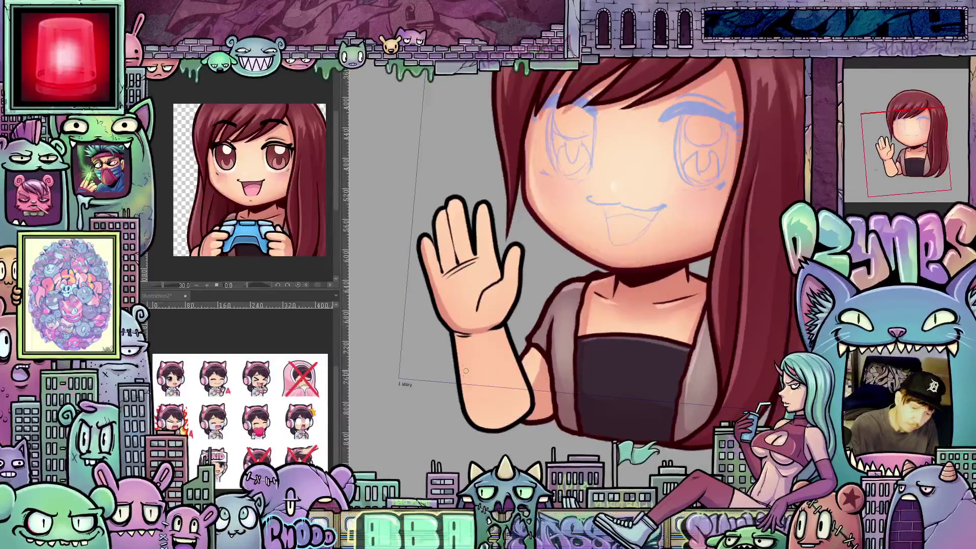
pyautogui.moveTo(471, 344); pyautogui.dragTo(491, 428)
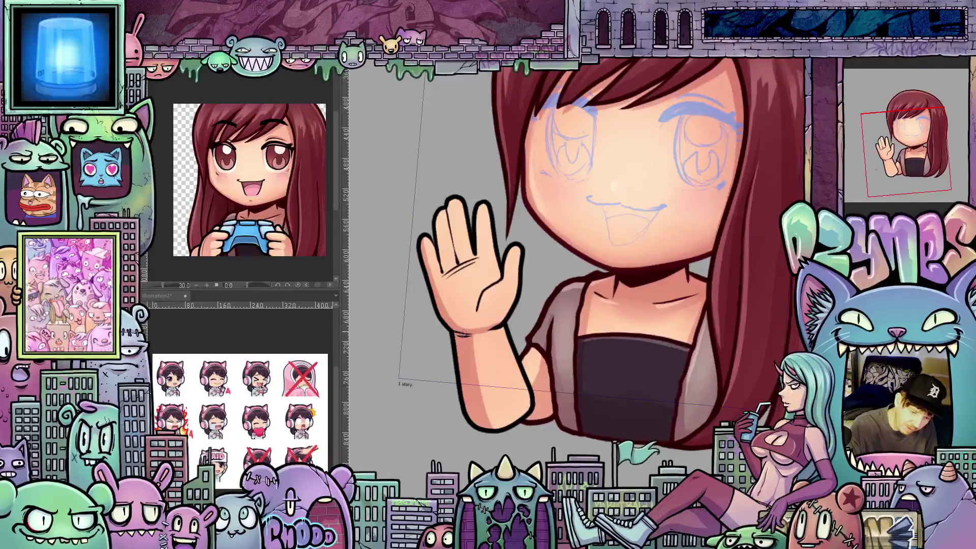
pyautogui.moveTo(456, 348)
pyautogui.mouseDown()
pyautogui.moveTo(585, 407)
pyautogui.moveTo(637, 408)
pyautogui.moveTo(534, 356)
pyautogui.moveTo(496, 323)
pyautogui.mouseUp()
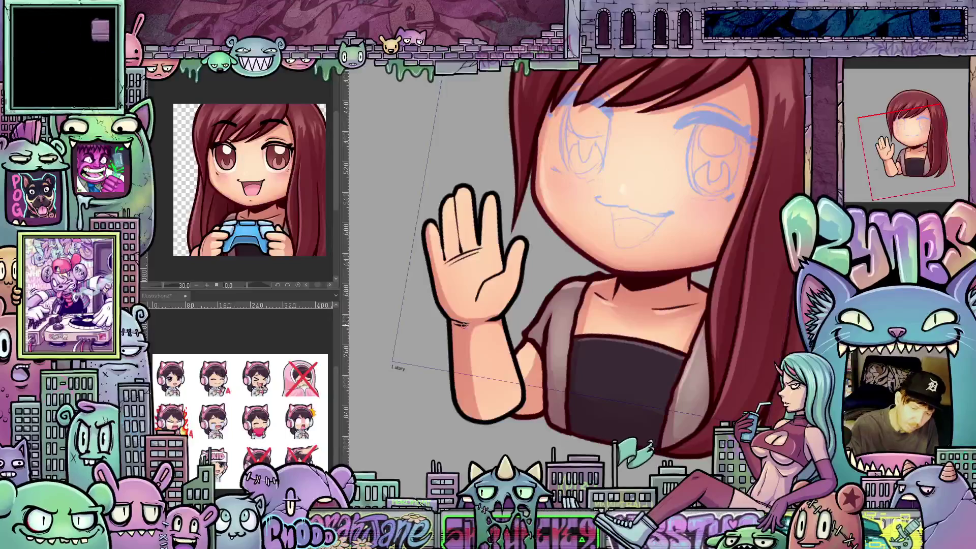
pyautogui.moveTo(483, 321); pyautogui.dragTo(449, 315)
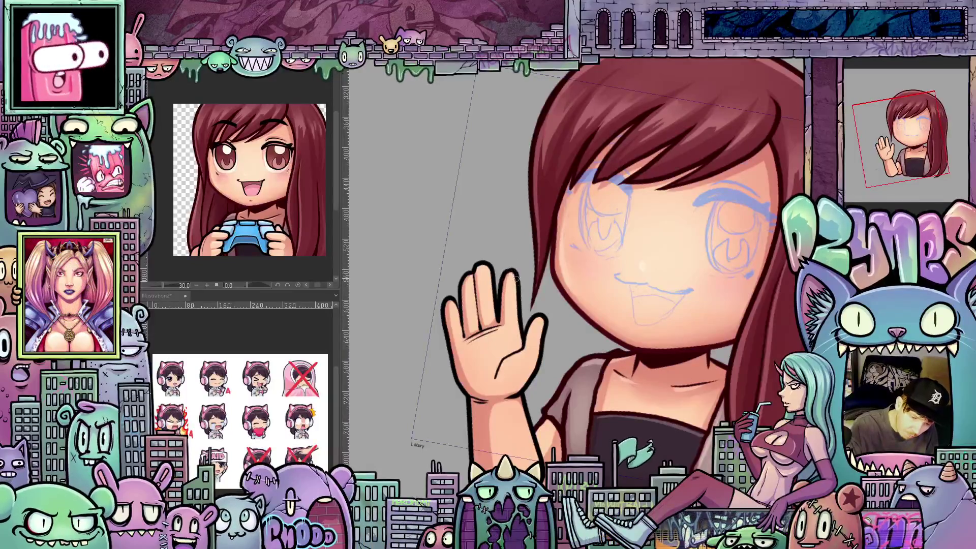
pyautogui.moveTo(520, 346); pyautogui.dragTo(704, 328)
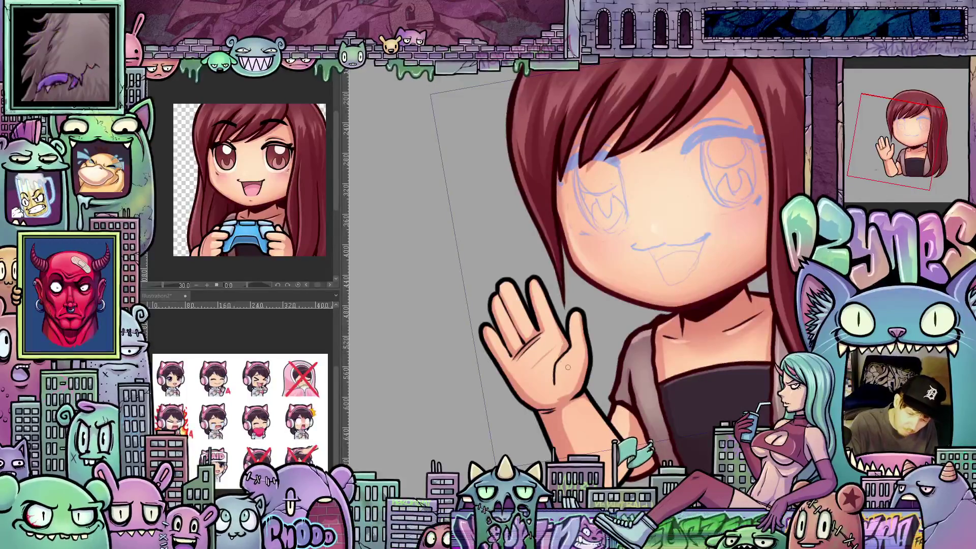
pyautogui.moveTo(568, 367)
pyautogui.mouseDown()
pyautogui.moveTo(588, 395)
pyautogui.moveTo(609, 387)
pyautogui.mouseUp()
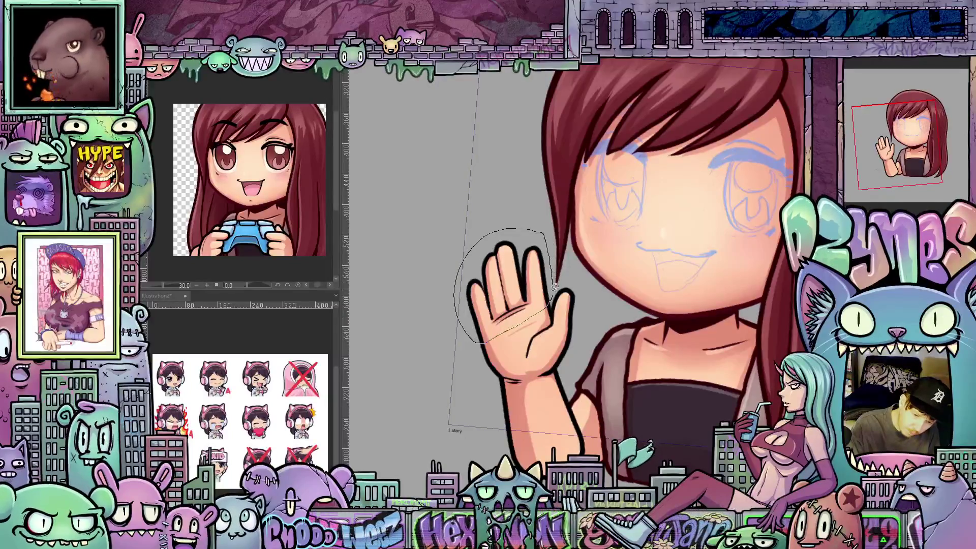
# Nudge the selected hand slightly down and right, confirm it, and deselect.
pyautogui.hotkey('ctrl', 't')
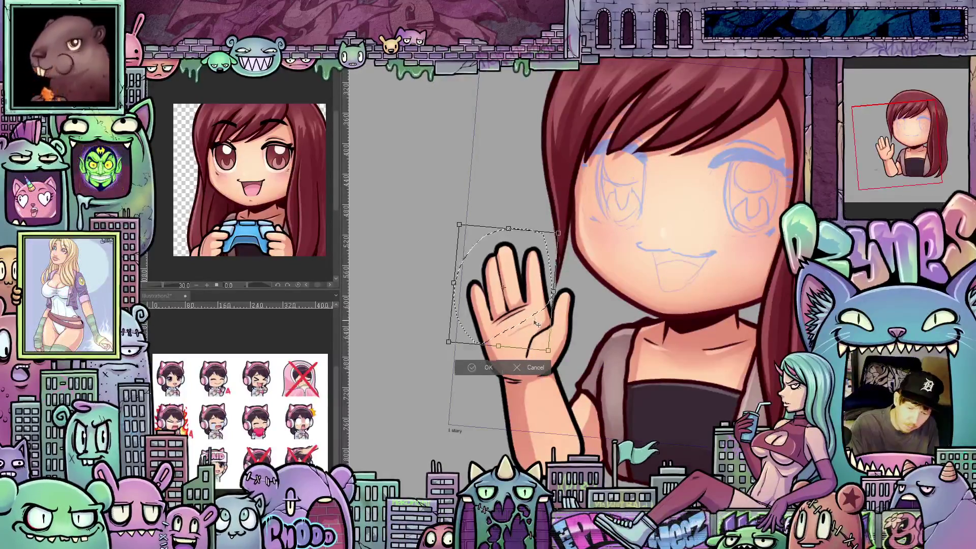
pyautogui.moveTo(538, 324); pyautogui.dragTo(539, 328)
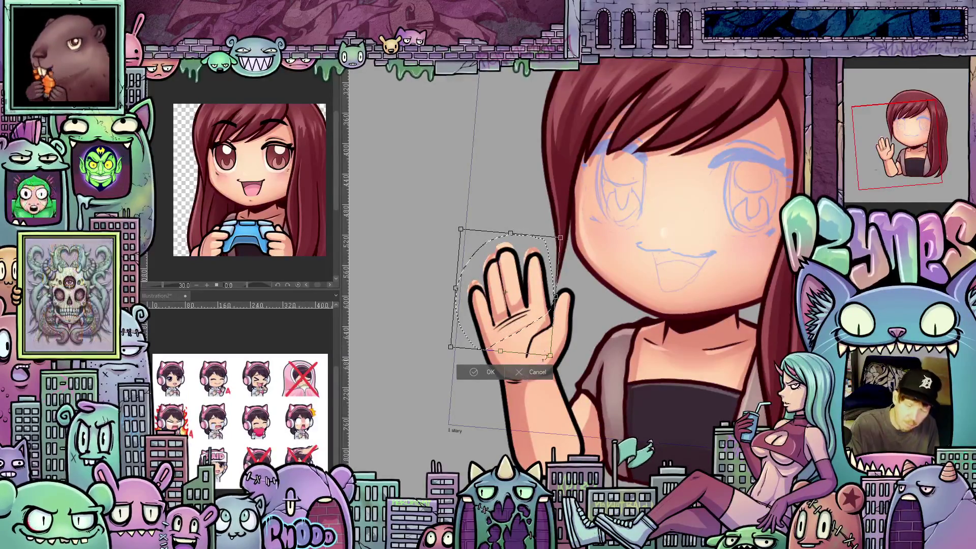
pyautogui.click(490, 374)
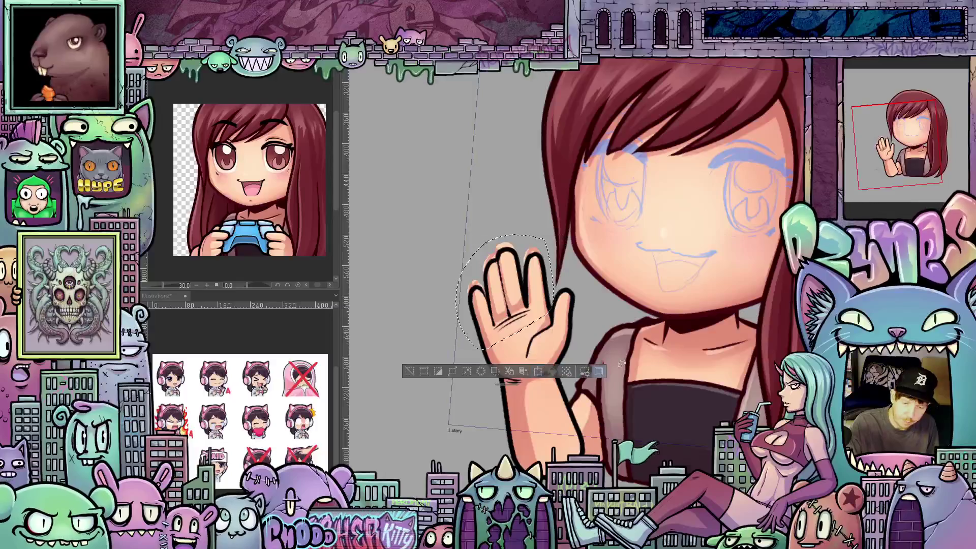
pyautogui.hotkey('ctrl', 'd')
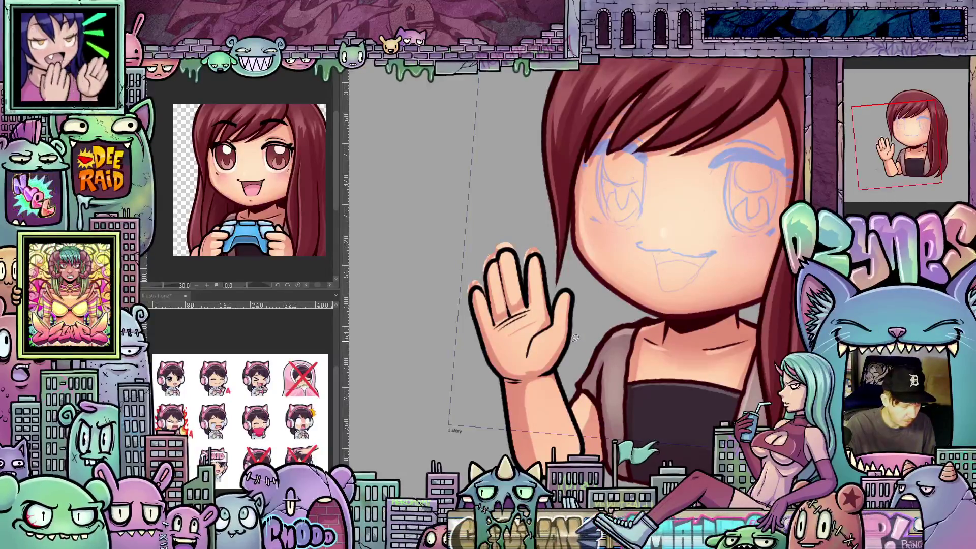
pyautogui.hotkey('ctrl', 'p')
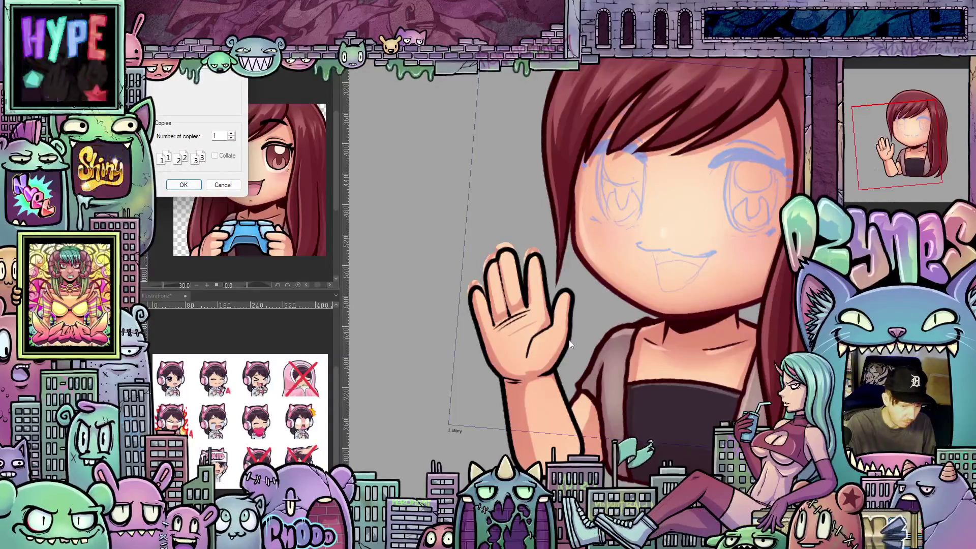
pyautogui.click(224, 185)
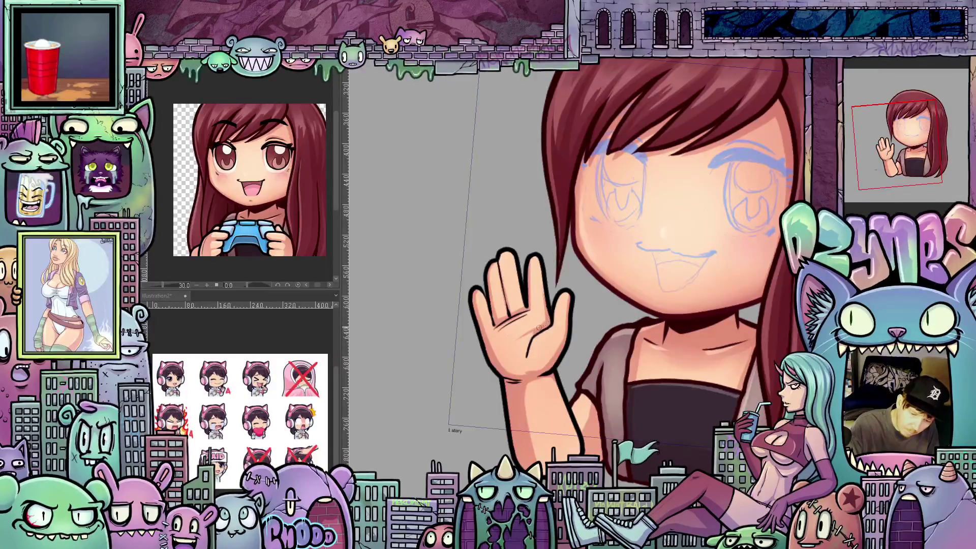
# Zoom and pan to show more of the head and the whole chibi figure.
pyautogui.scroll(1, 569, 366)
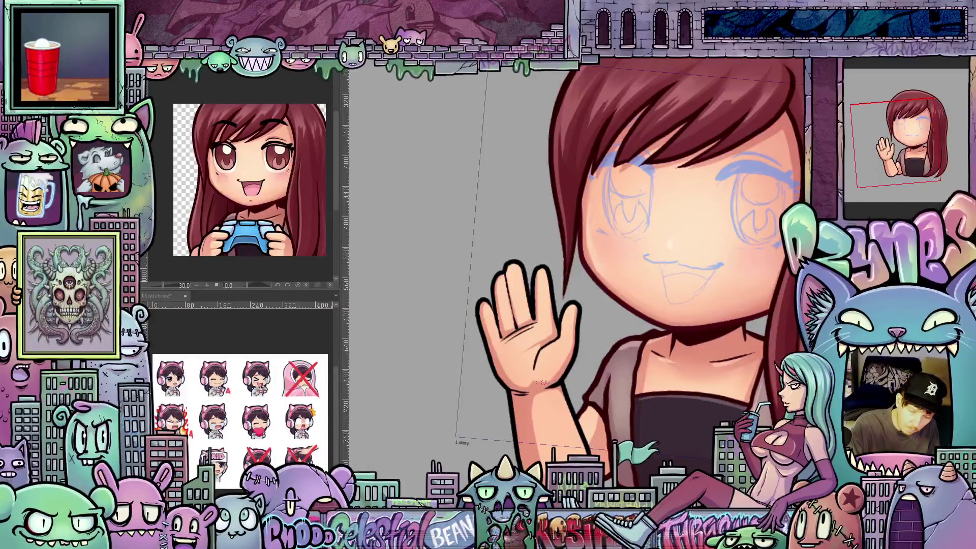
pyautogui.moveTo(606, 385); pyautogui.dragTo(573, 357)
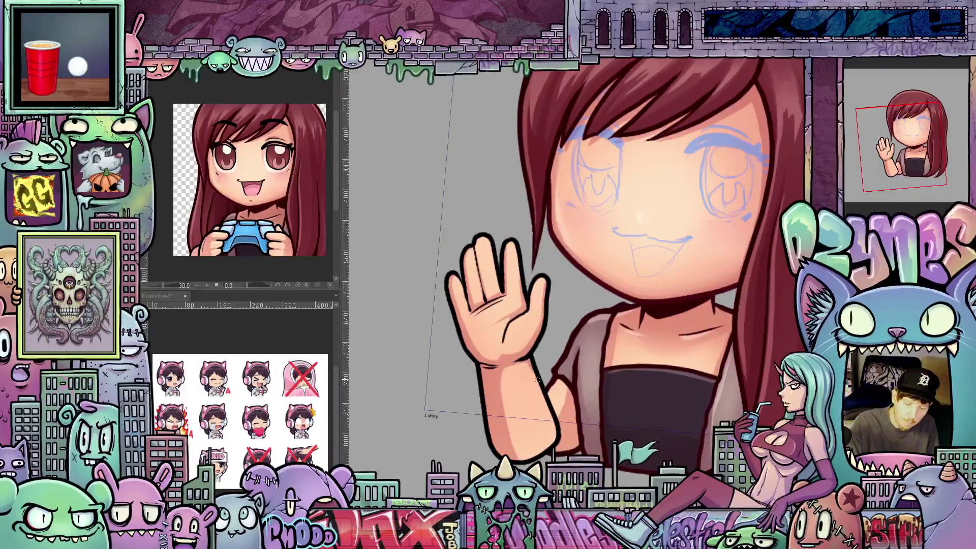
pyautogui.moveTo(623, 410); pyautogui.dragTo(620, 434)
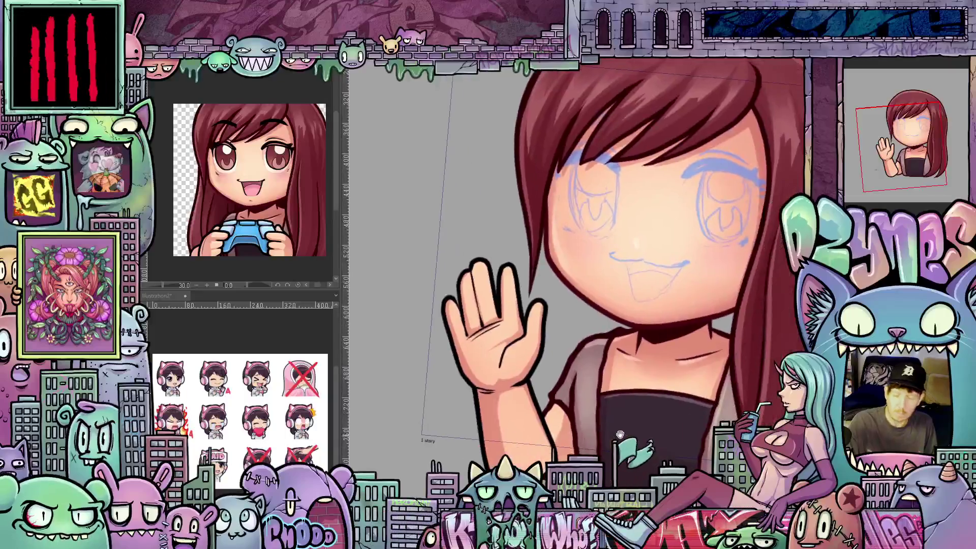
pyautogui.scroll(-2, 621, 378)
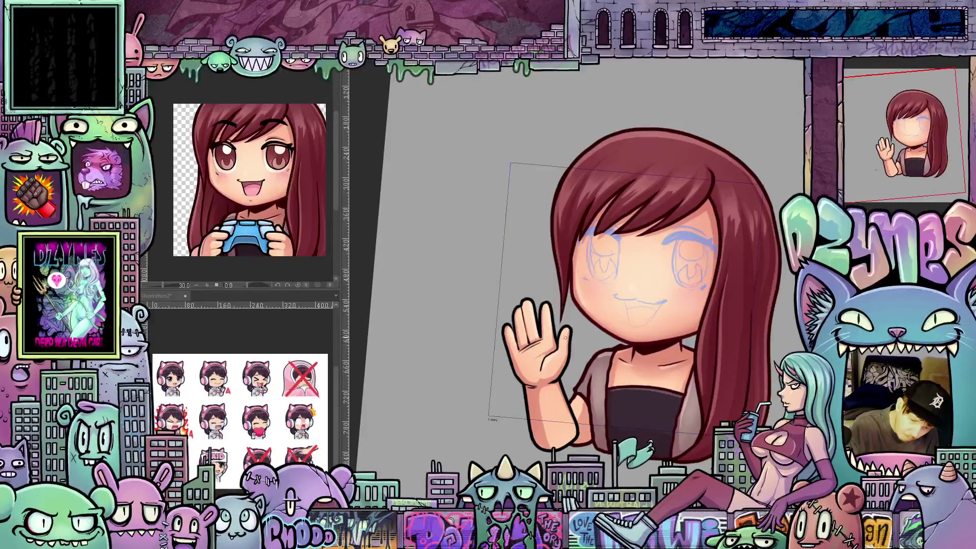
pyautogui.moveTo(656, 428); pyautogui.dragTo(628, 405)
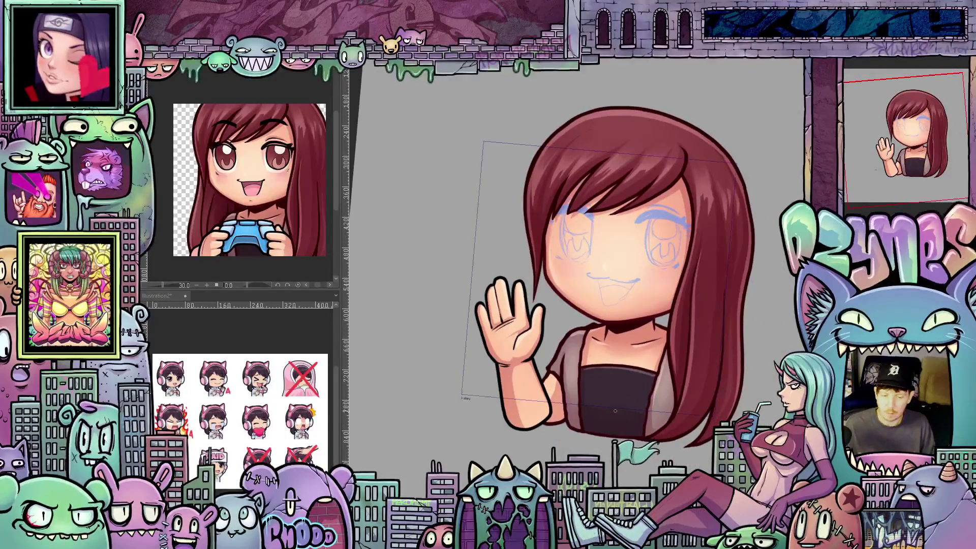
# Reset rotation, fit the canvas, zoom in a step, and toggle the hand layer off and on.
pyautogui.hotkey('ctrl', '@')
pyautogui.hotkey('ctrl', '0')
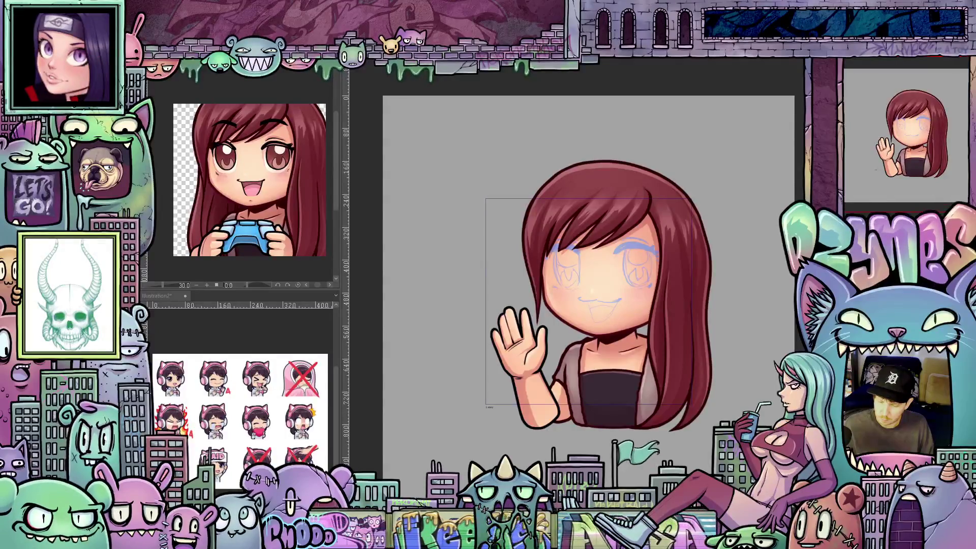
pyautogui.hotkey('ctrl', '+')
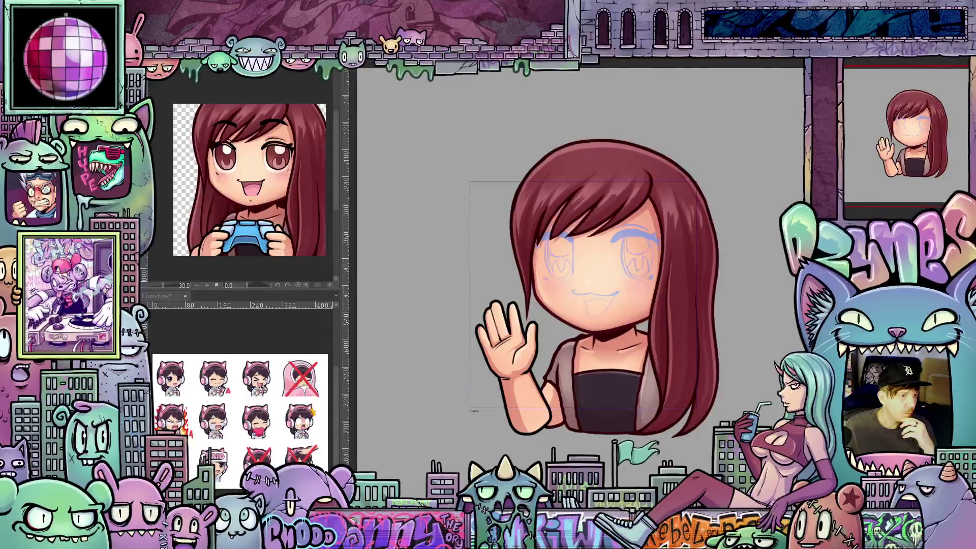
pyautogui.press('Delete')
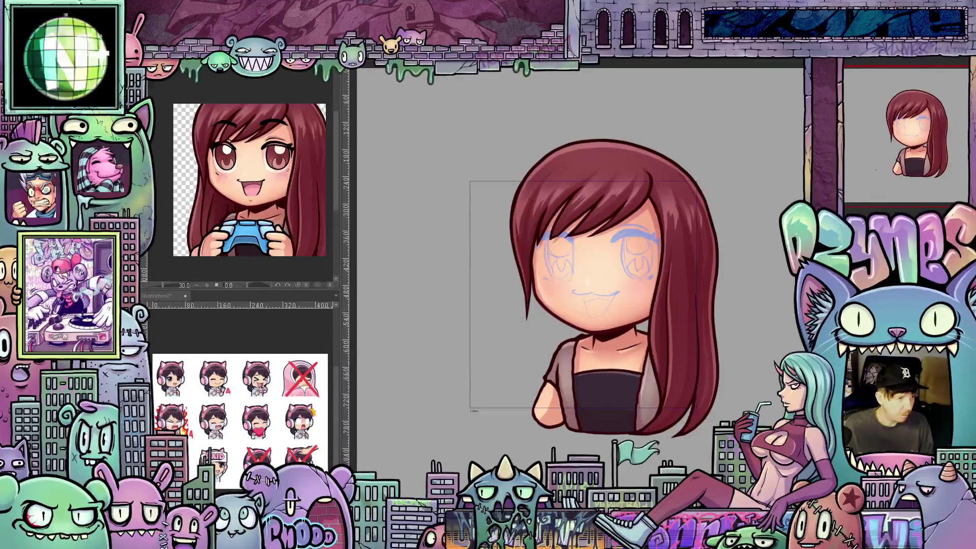
pyautogui.hotkey('ctrl', 'z')
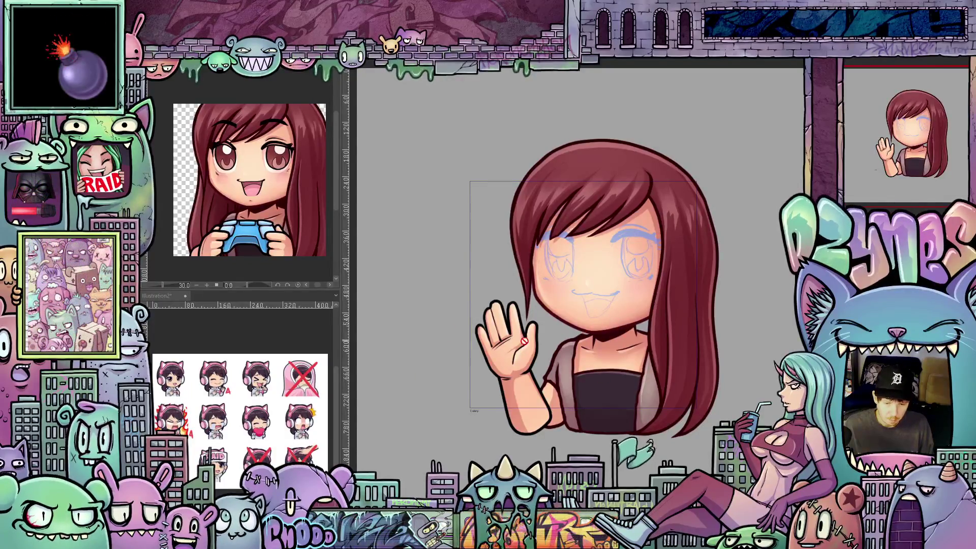
pyautogui.hotkey('ctrl', 't')
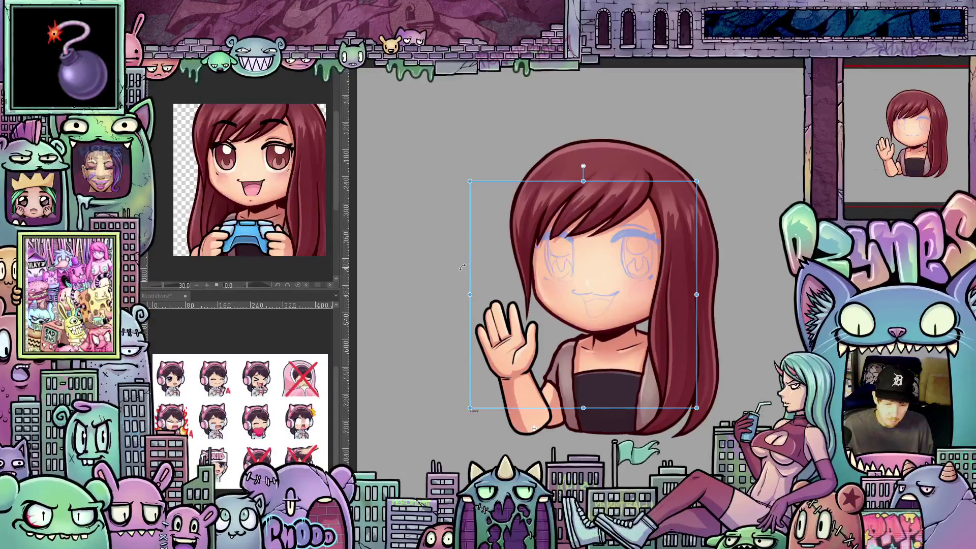
# Compare a 20° clockwise hand rotation, then commit with only a slight counter-clockwise lean.
pyautogui.moveTo(463, 267); pyautogui.dragTo(458, 277)
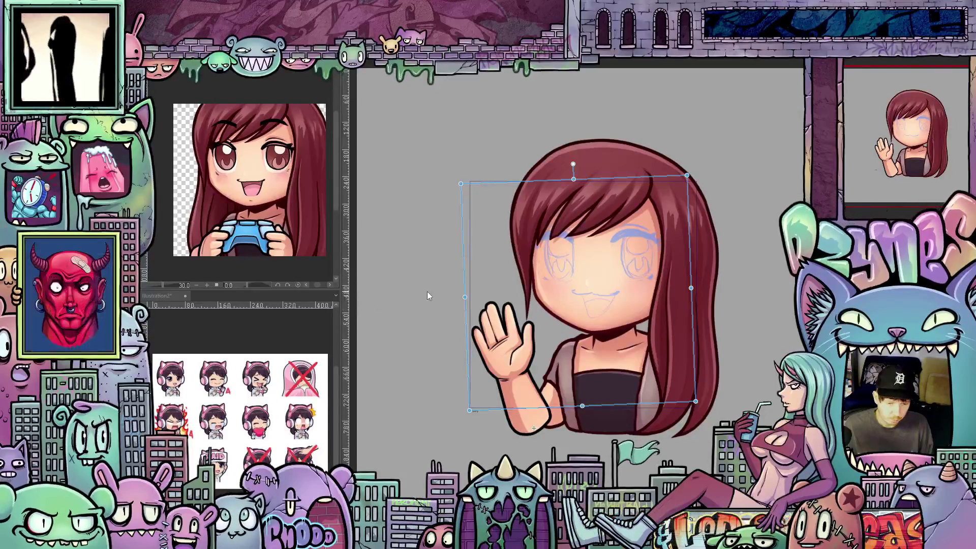
pyautogui.moveTo(459, 297); pyautogui.dragTo(506, 262)
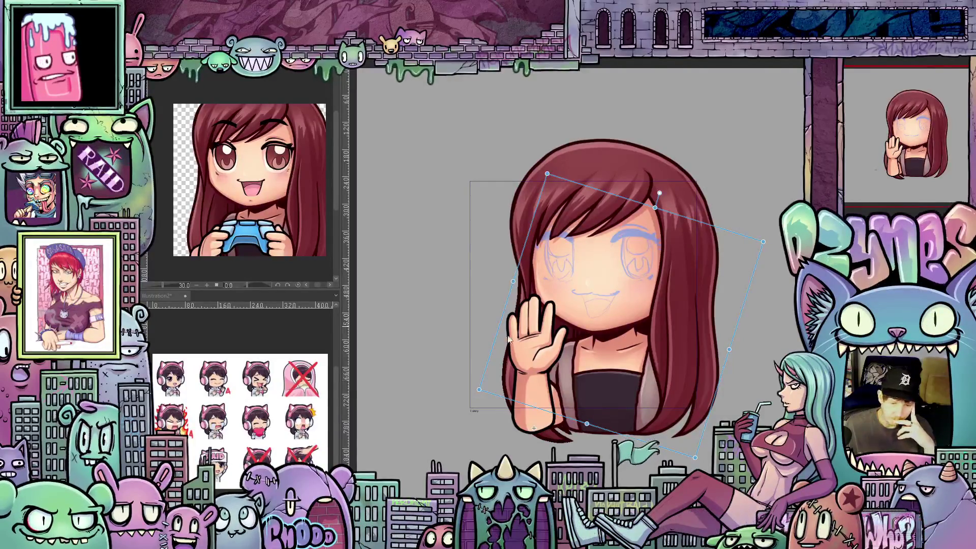
pyautogui.hotkey('ctrl', 'z')
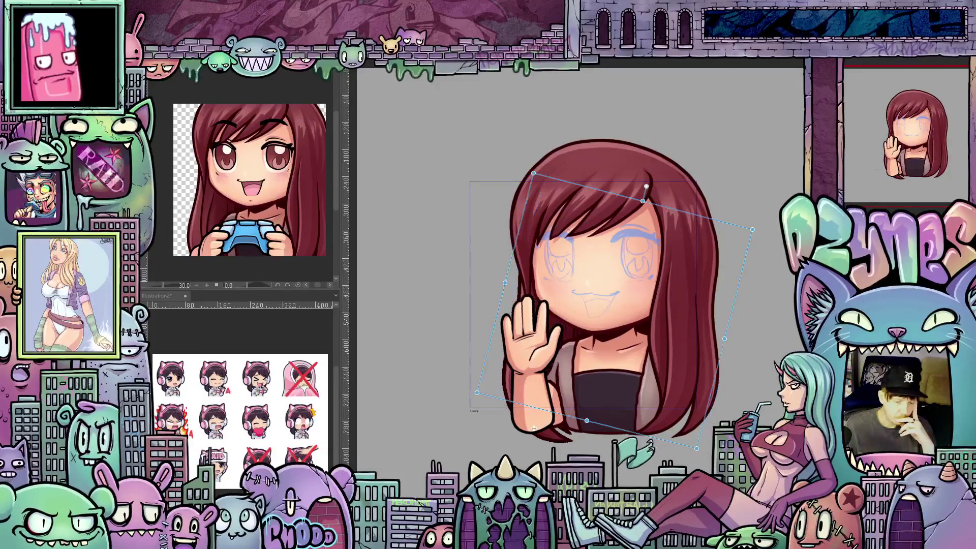
pyautogui.hotkey('ctrl', 'y')
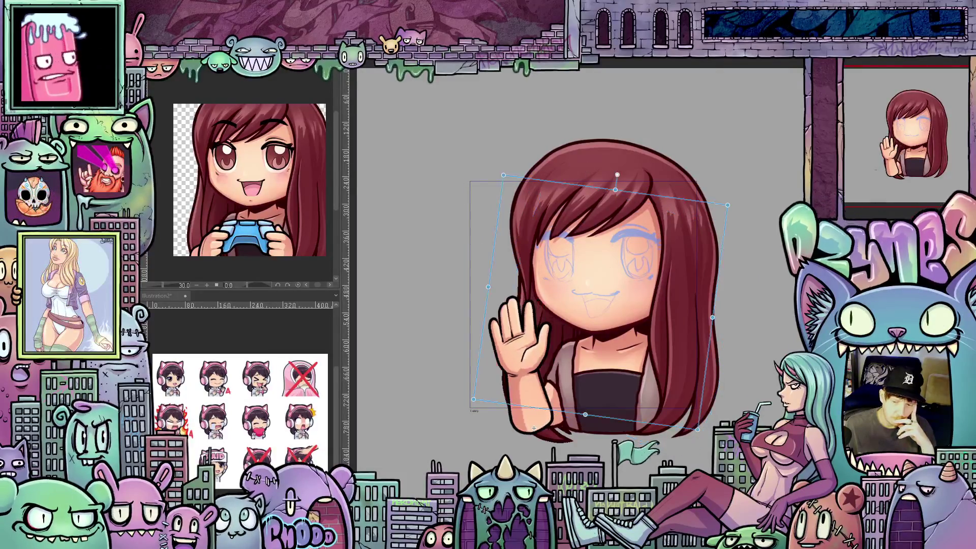
pyautogui.hotkey('ctrl', 'z')
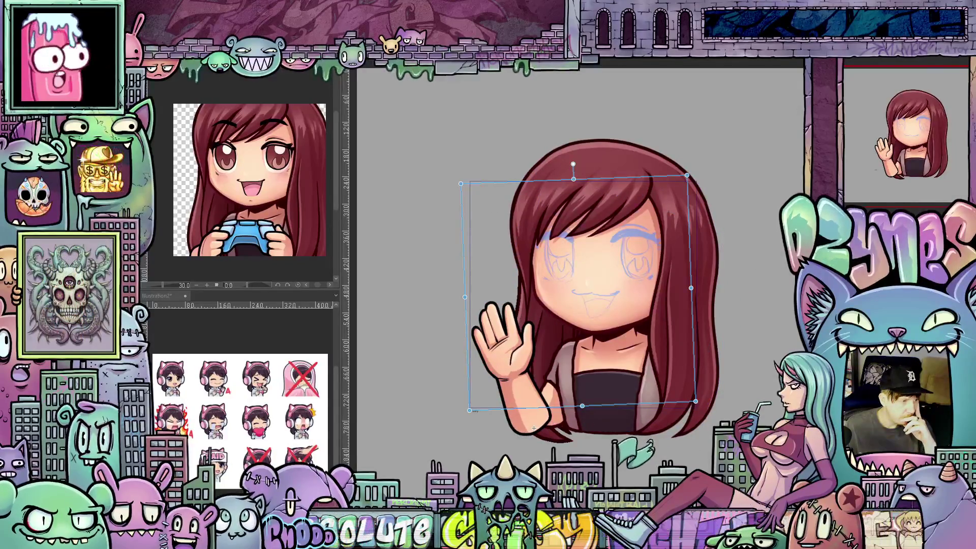
pyautogui.hotkey('ctrl', 'y')
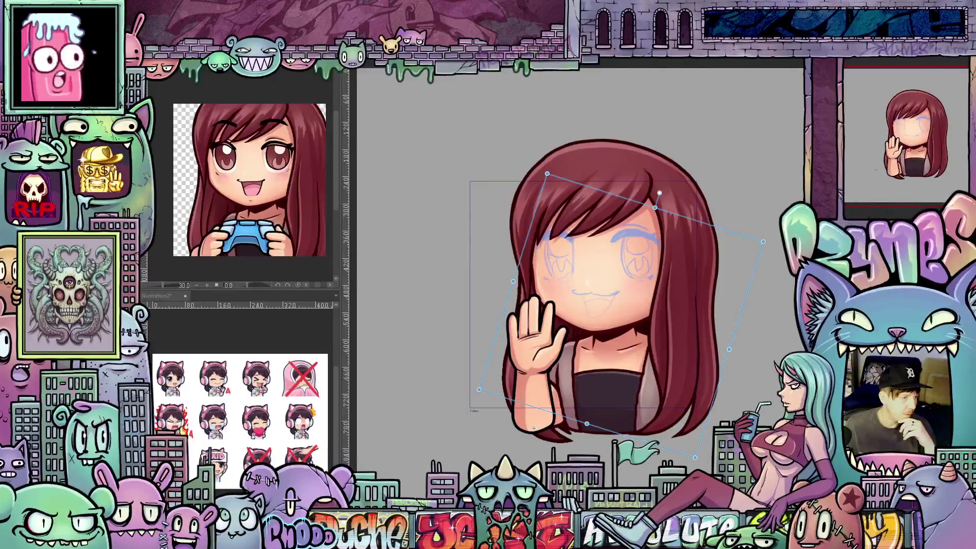
pyautogui.hotkey('ctrl', 'z')
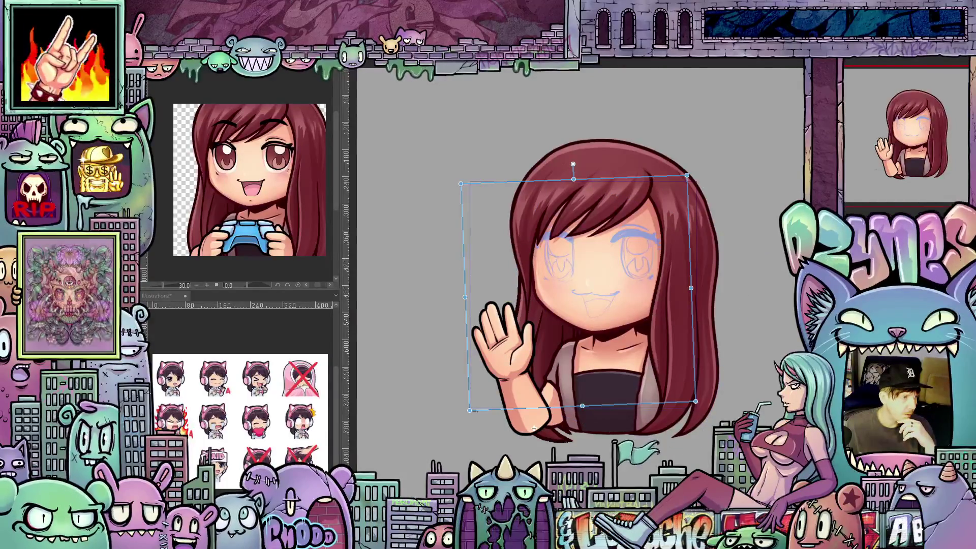
pyautogui.hotkey('ctrl', 'y')
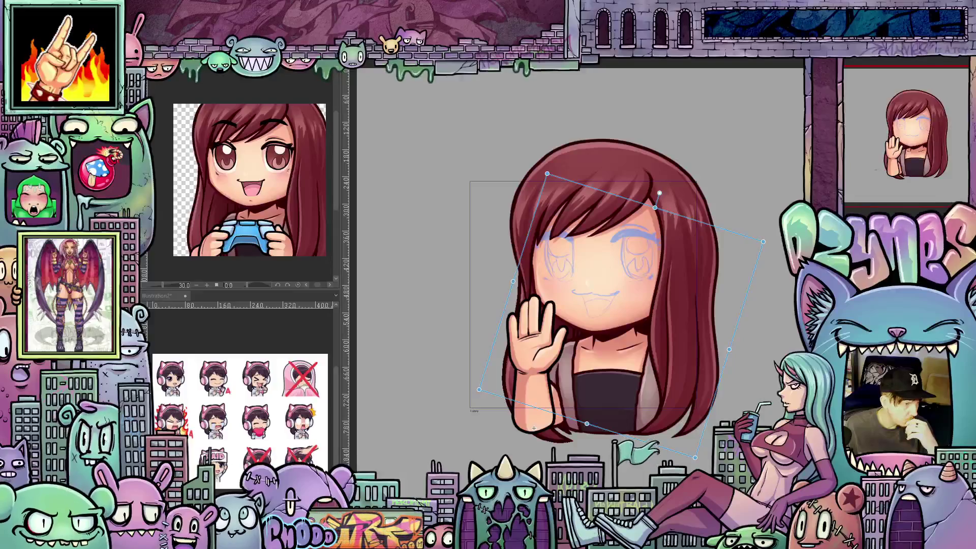
pyautogui.hotkey('ctrl', 'z')
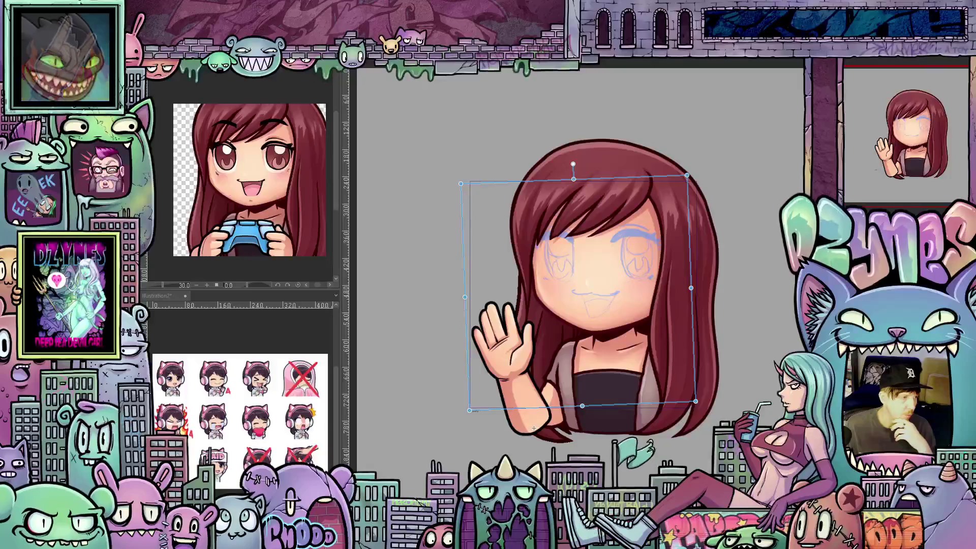
pyautogui.press('Return')
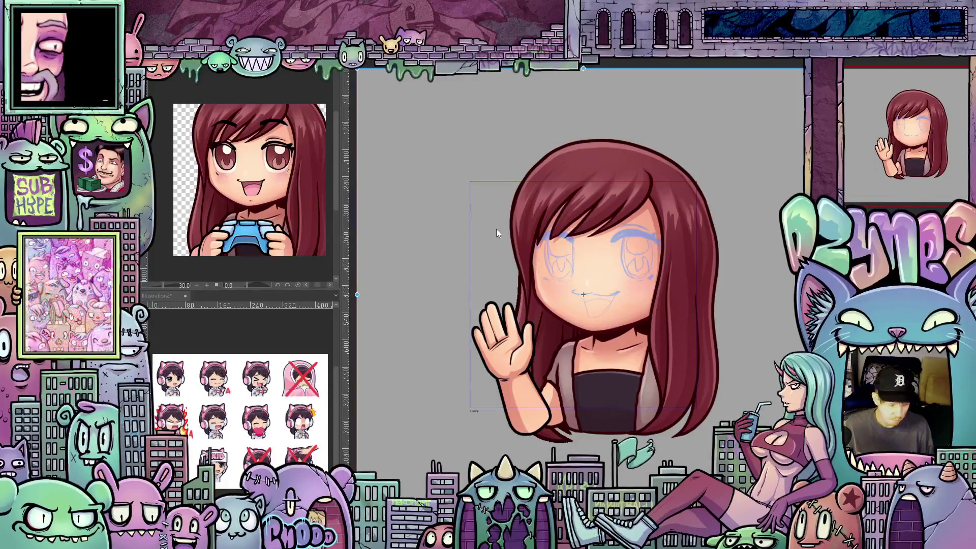
# Nudge the hand layer down about 20 px and tilt the girl slightly clockwise.
pyautogui.press('Down')
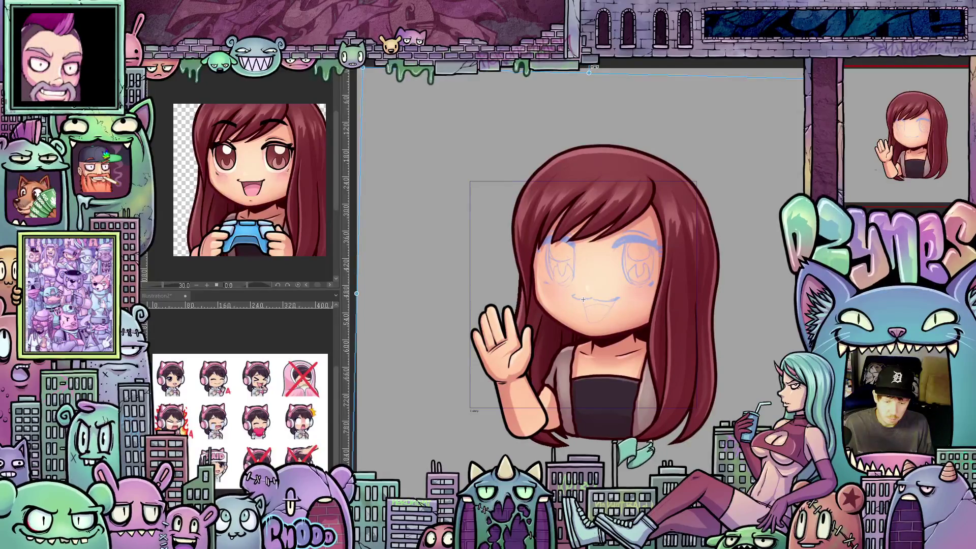
pyautogui.hotkey('ctrl', 'z')
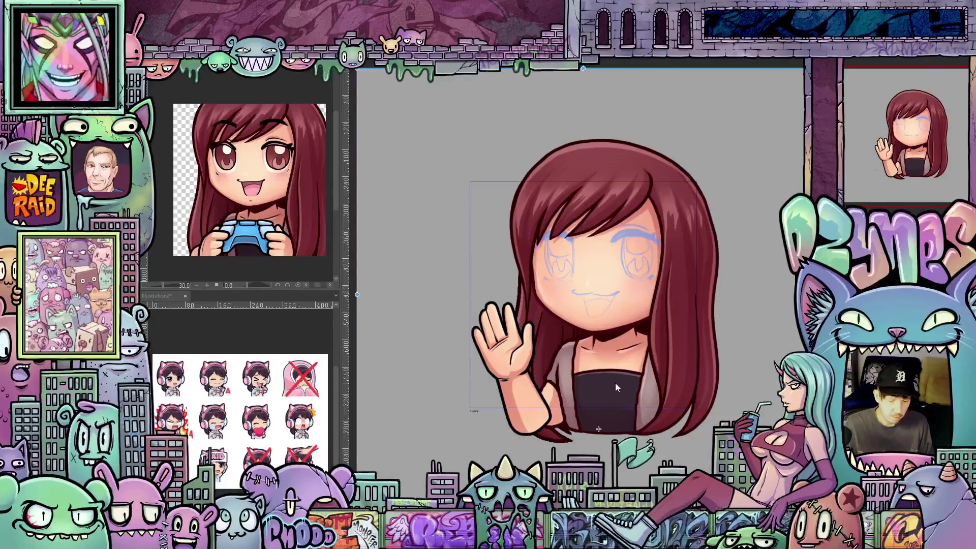
pyautogui.press('Down')
pyautogui.press('Down')
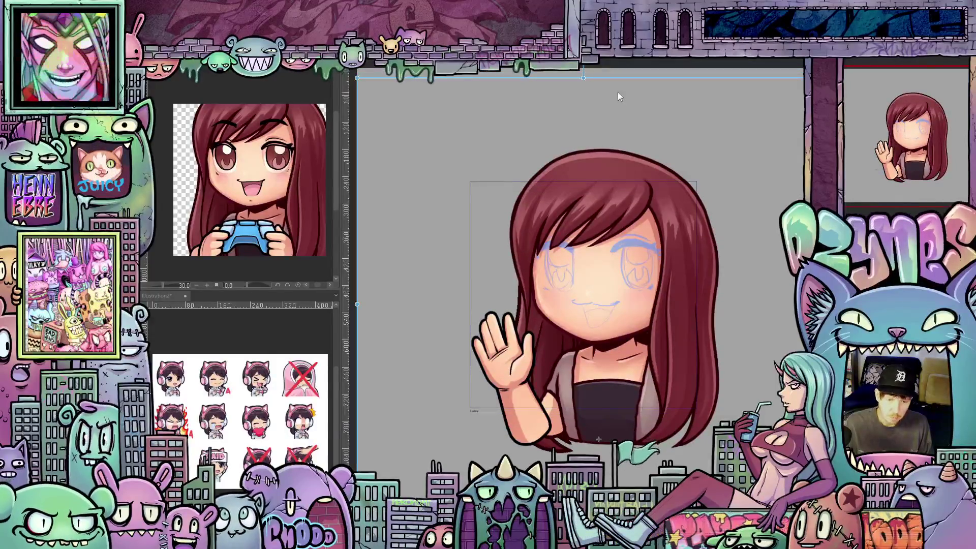
pyautogui.moveTo(588, 73); pyautogui.dragTo(599, 74)
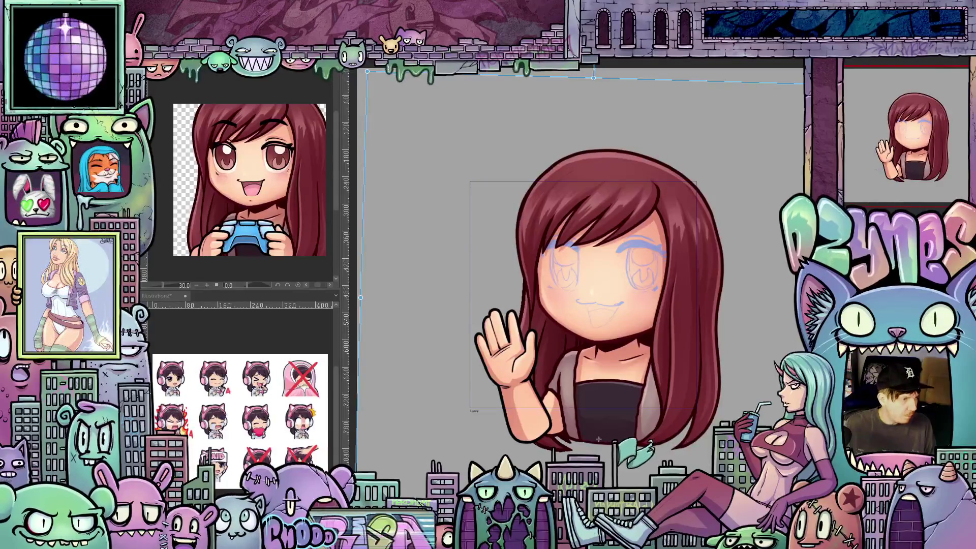
# Advance frame by frame through every waving pose, then play the animation back.
pyautogui.press('Right')
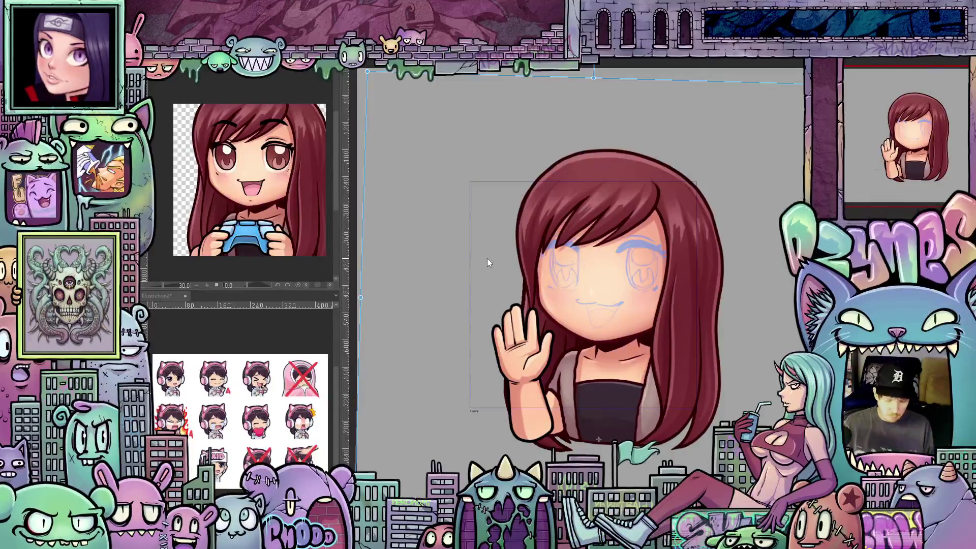
pyautogui.press('Right')
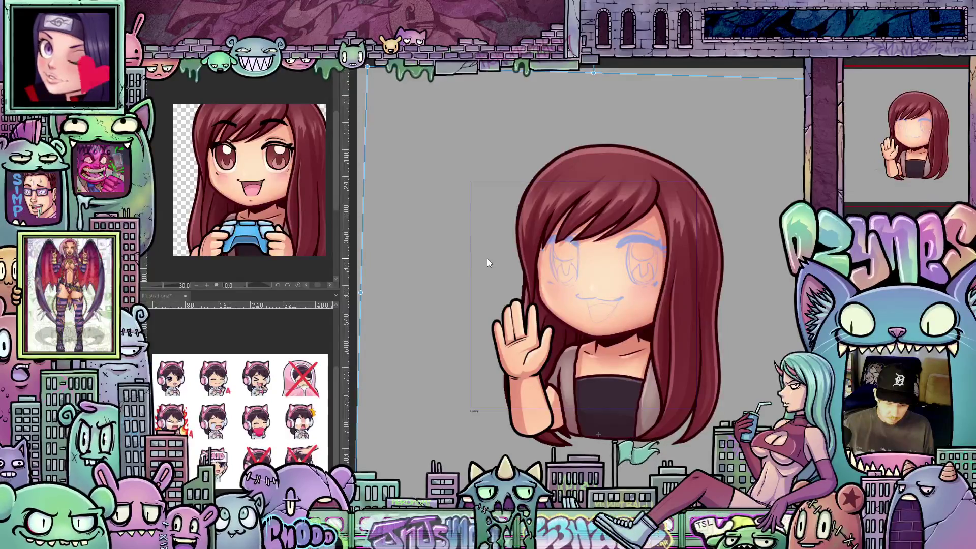
pyautogui.press('Right')
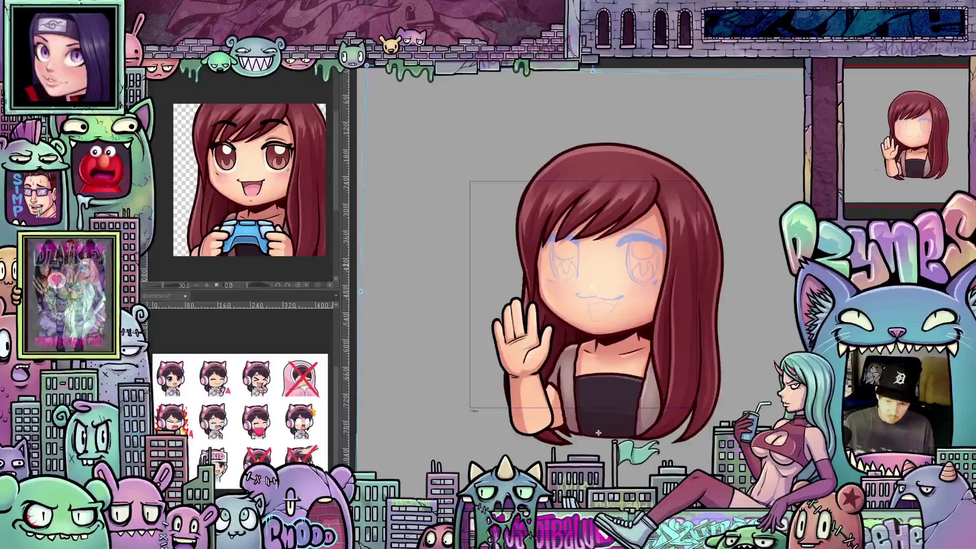
pyautogui.press('Right')
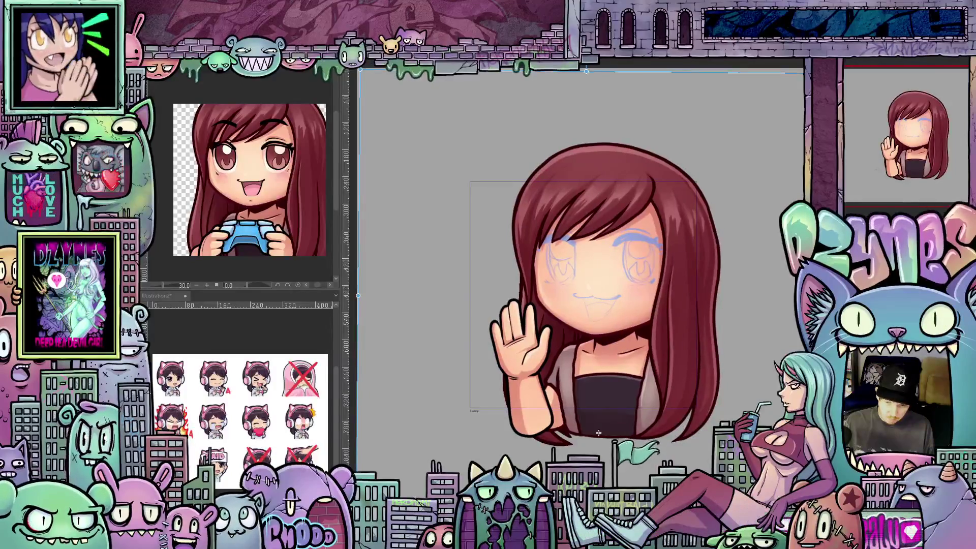
pyautogui.press('Right')
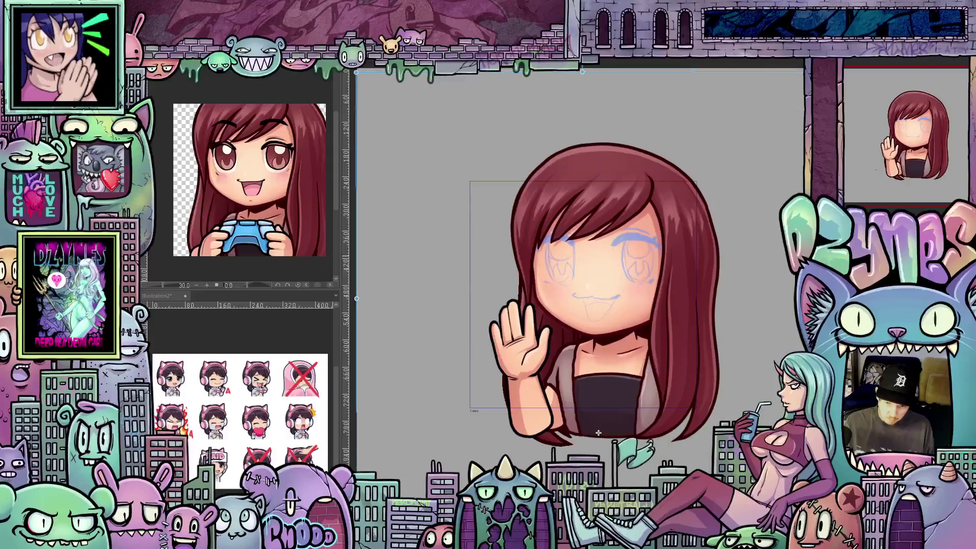
pyautogui.press('Right')
pyautogui.press('Right')
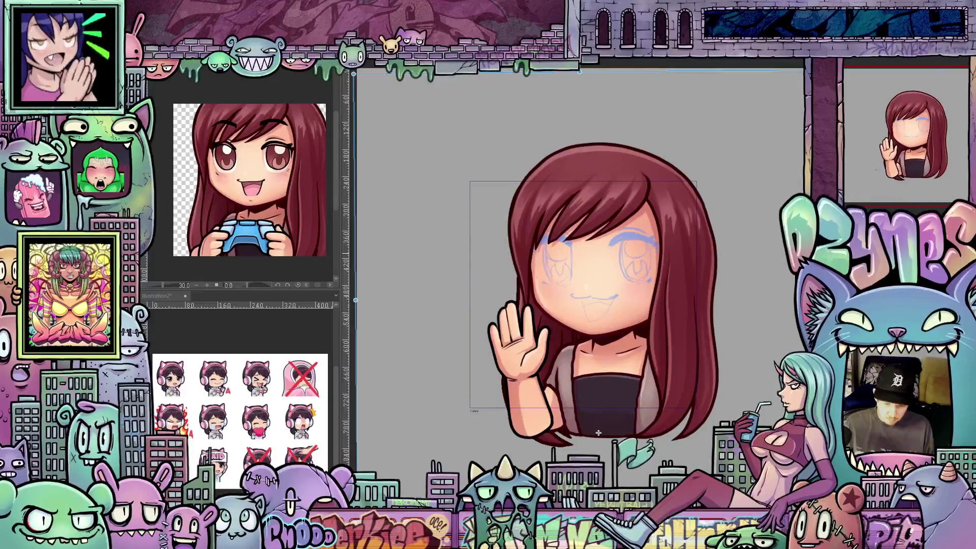
pyautogui.press('Right')
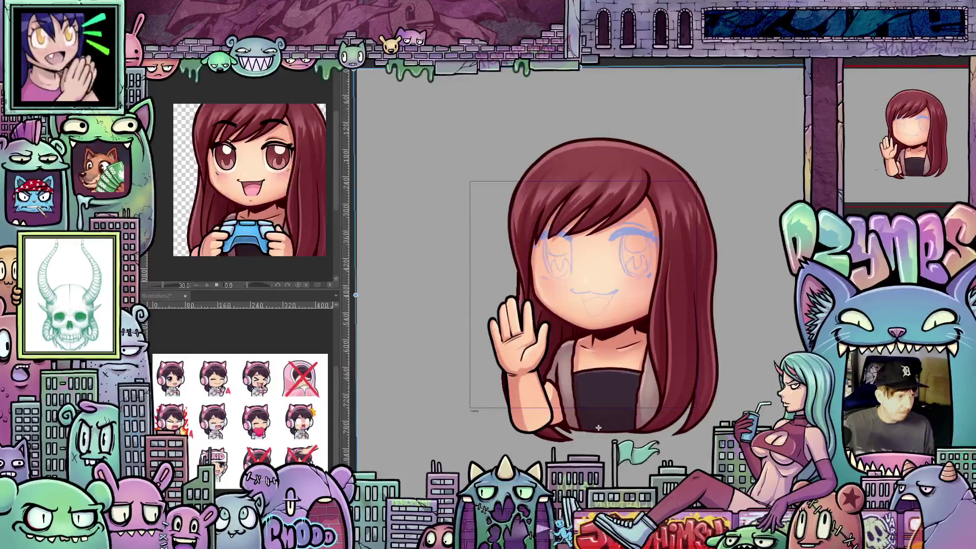
pyautogui.press('Right')
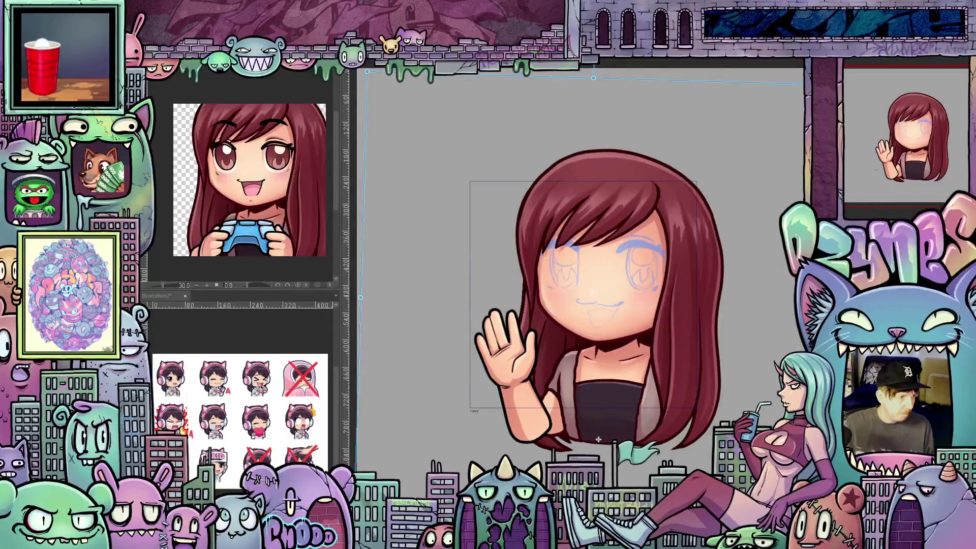
pyautogui.press('Right')
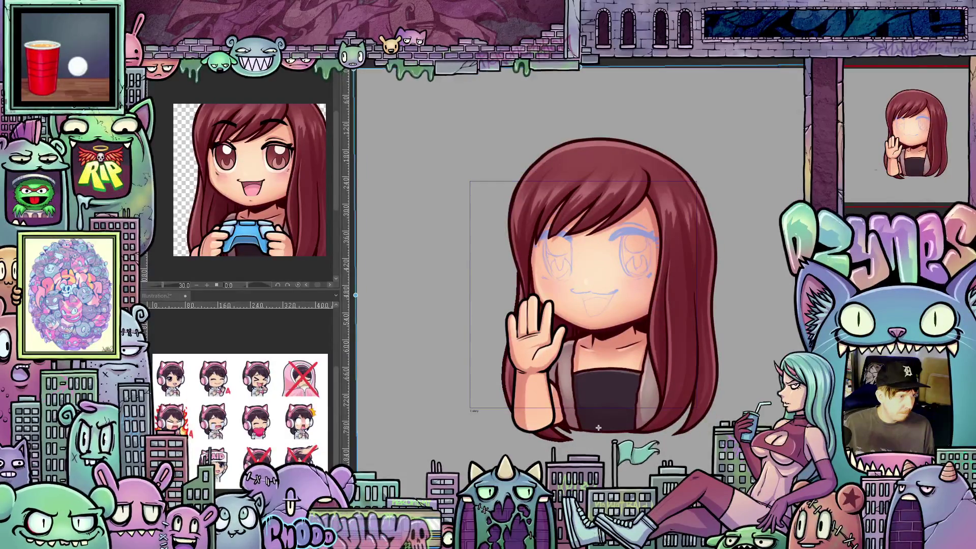
pyautogui.press('Right')
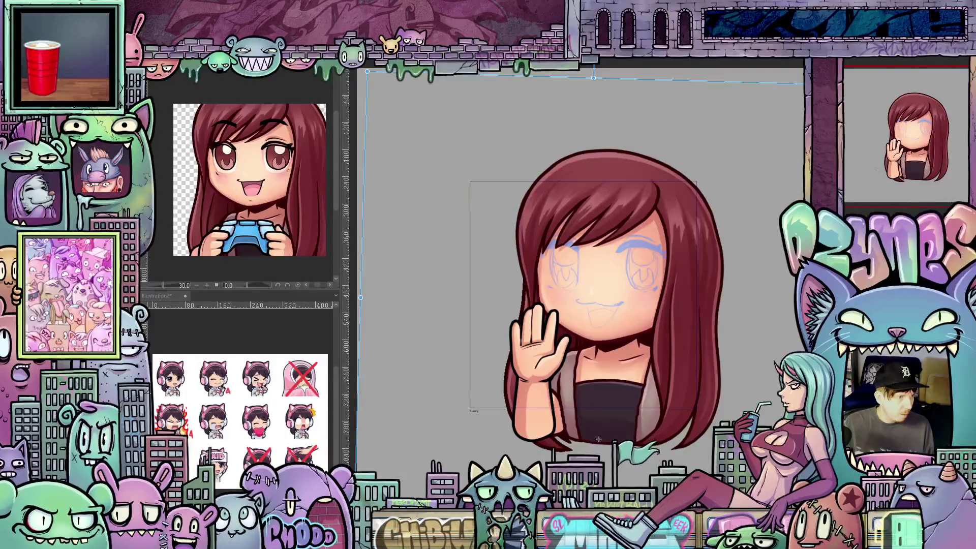
pyautogui.hotkey('ctrl', 'z')
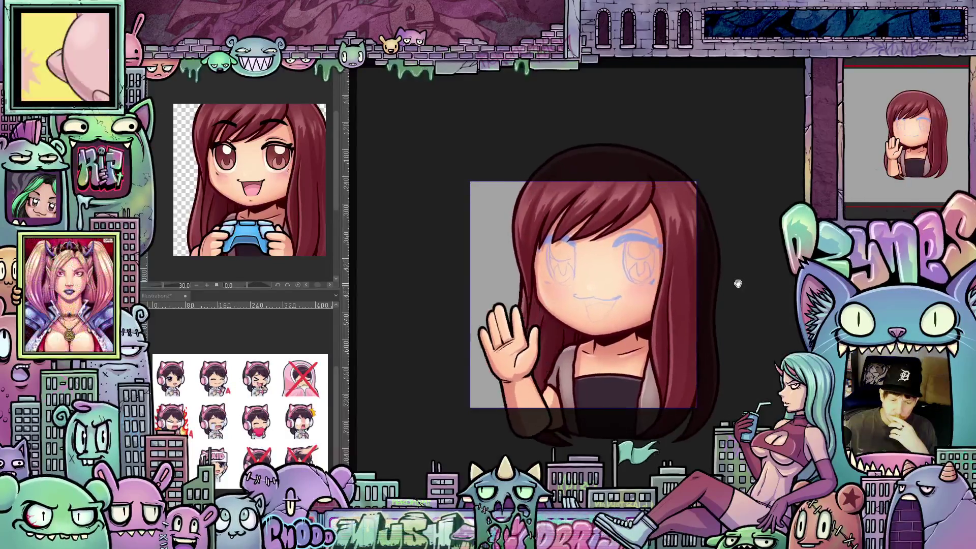
# Zoom out to see the emote at tiny thumbnail size.
pyautogui.scroll(-2, 753, 293)
pyautogui.scroll(-3, 768, 295)
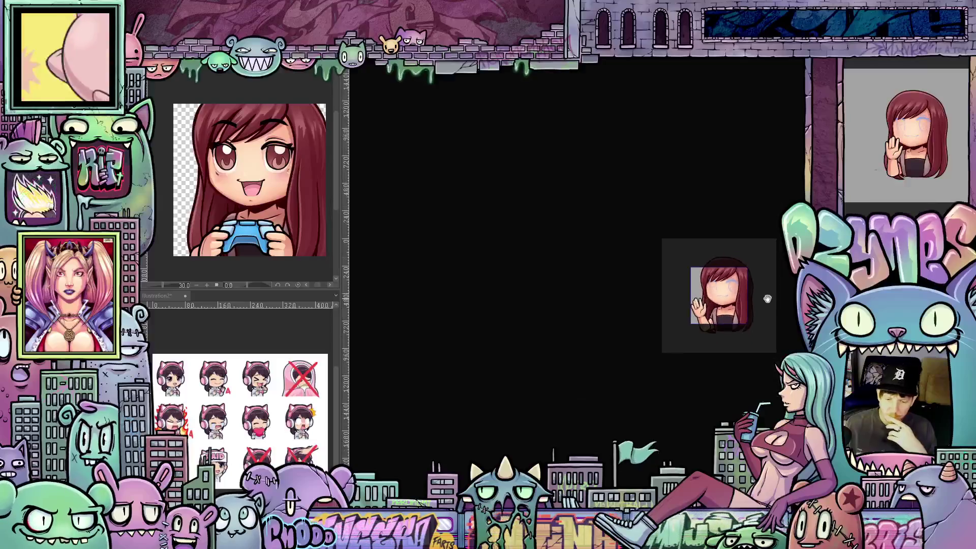
pyautogui.scroll(-1, 769, 300)
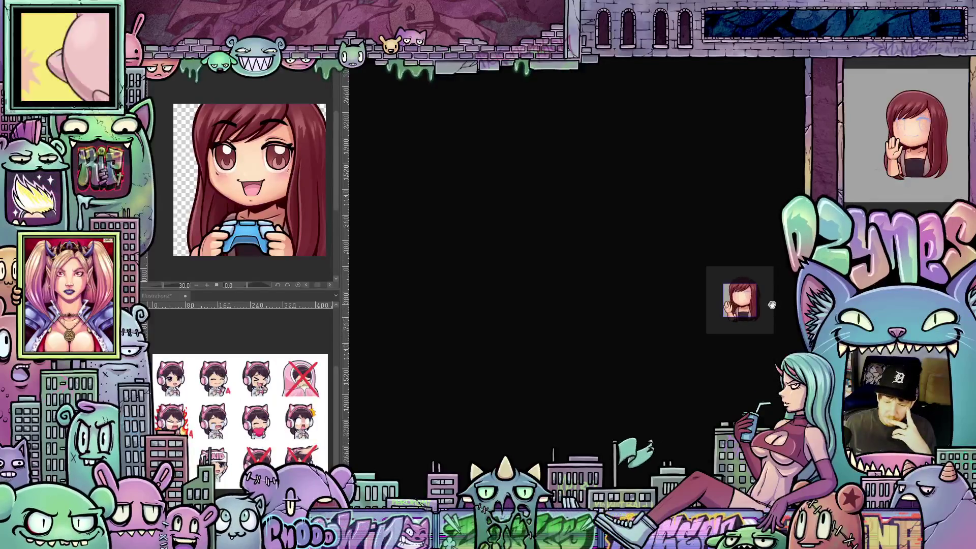
pyautogui.scroll(-1, 770, 306)
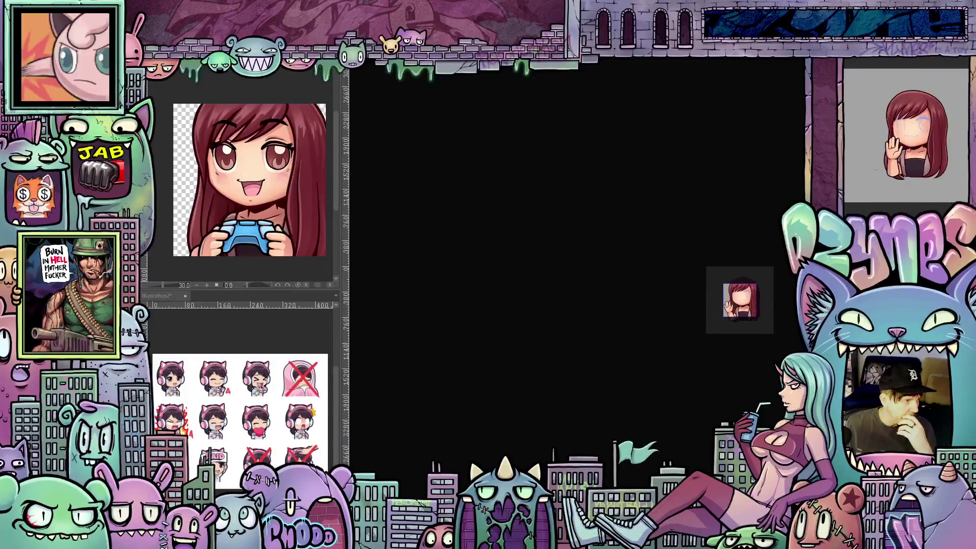
# Tilt the small chibi slightly clockwise with Transform and commit the new pose.
pyautogui.hotkey('ctrl', 't')
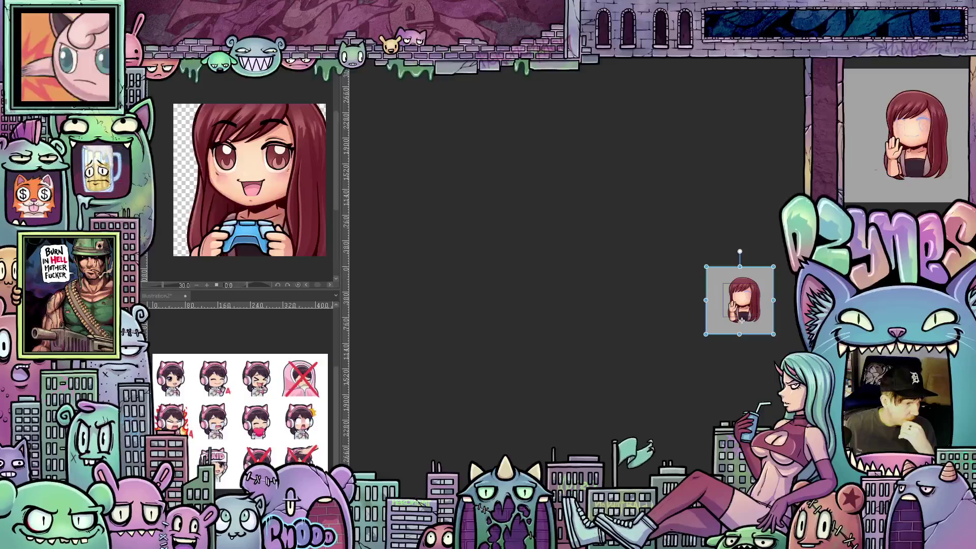
pyautogui.press('Escape')
pyautogui.hotkey('ctrl', 't')
pyautogui.moveTo(732, 321); pyautogui.dragTo(733, 320)
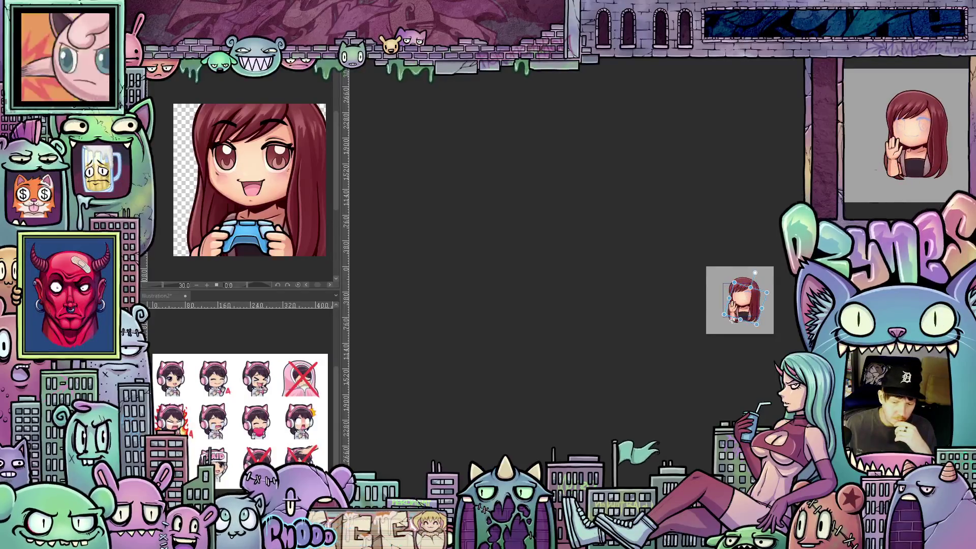
pyautogui.hotkey('ctrl', 'z')
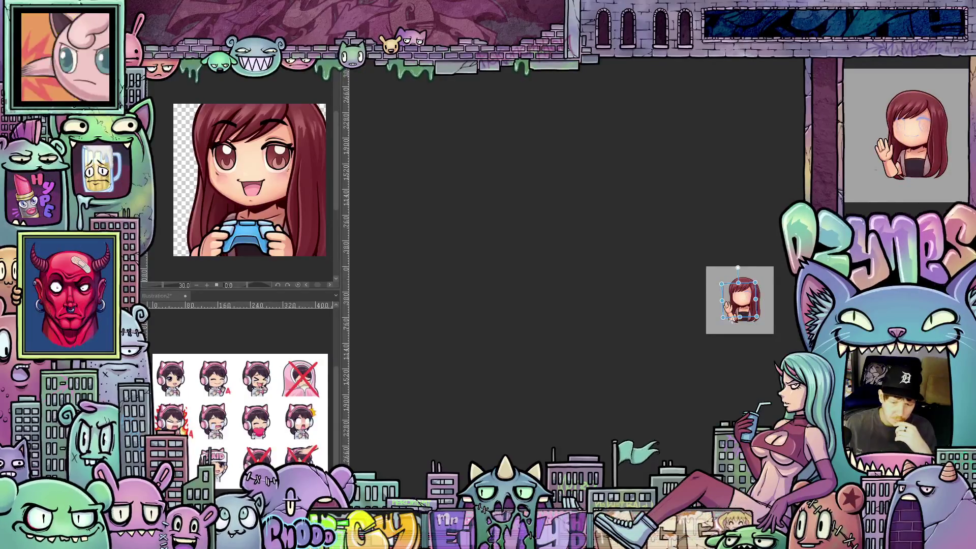
pyautogui.moveTo(733, 320); pyautogui.dragTo(733, 320)
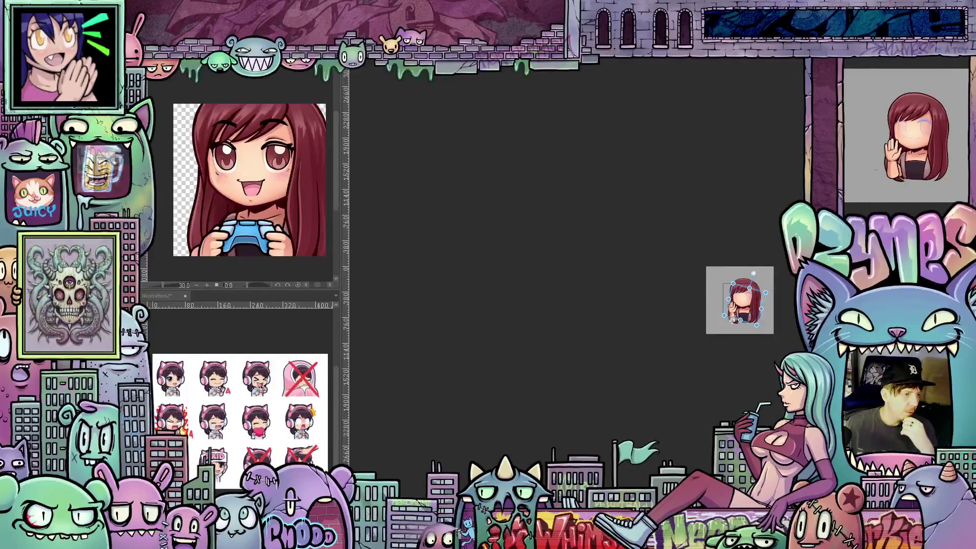
pyautogui.press('Return')
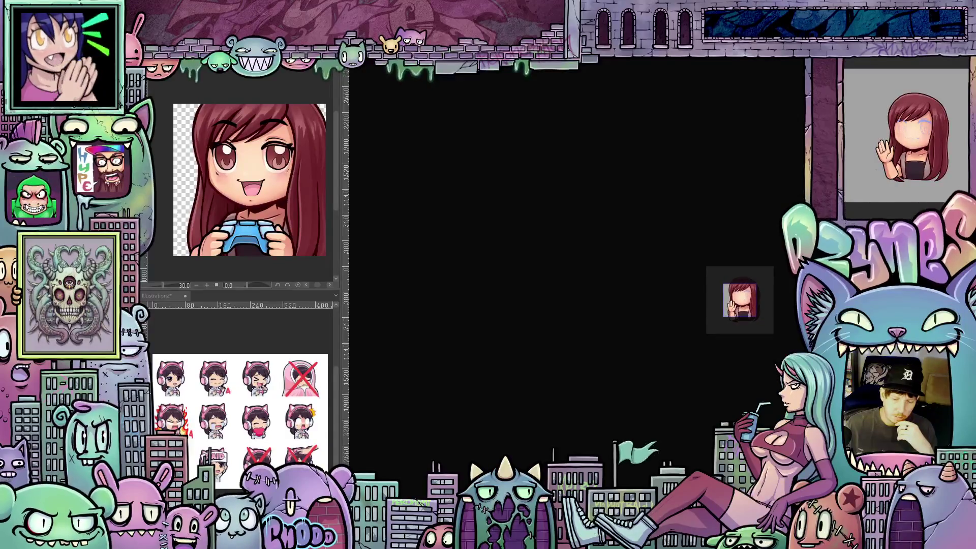
pyautogui.click(733, 319)
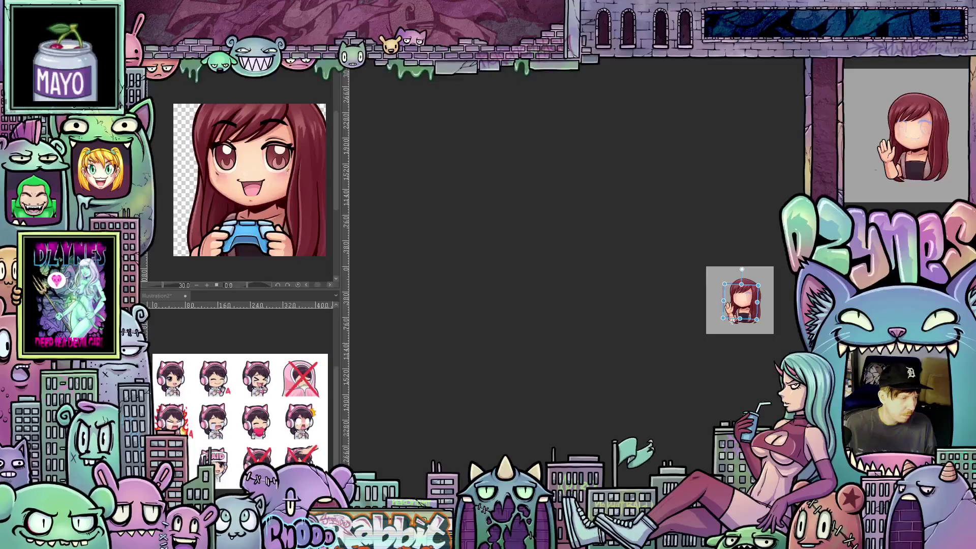
# Undo the chibi's tilt back toward upright, then render the playback range for preview.
pyautogui.hotkey('ctrl', 'z')
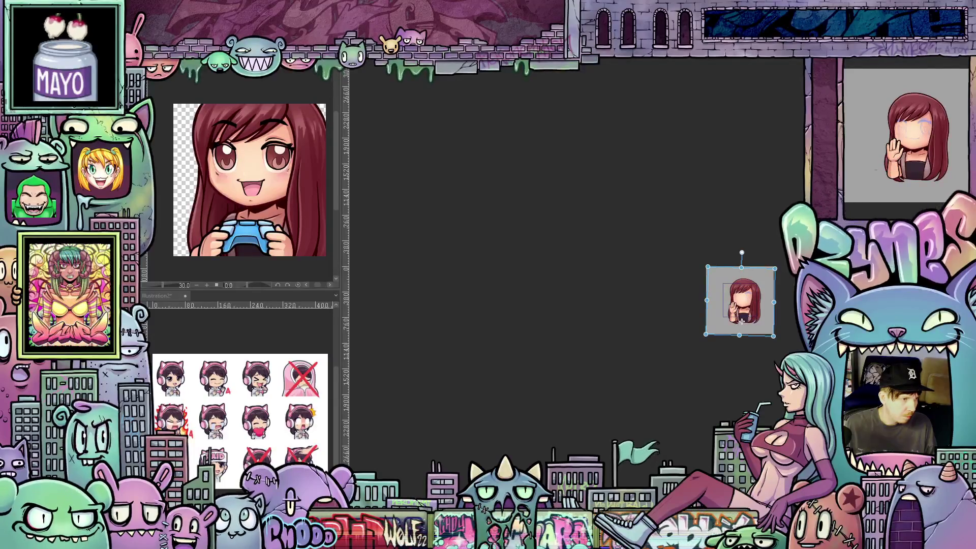
pyautogui.hotkey('ctrl', 'z')
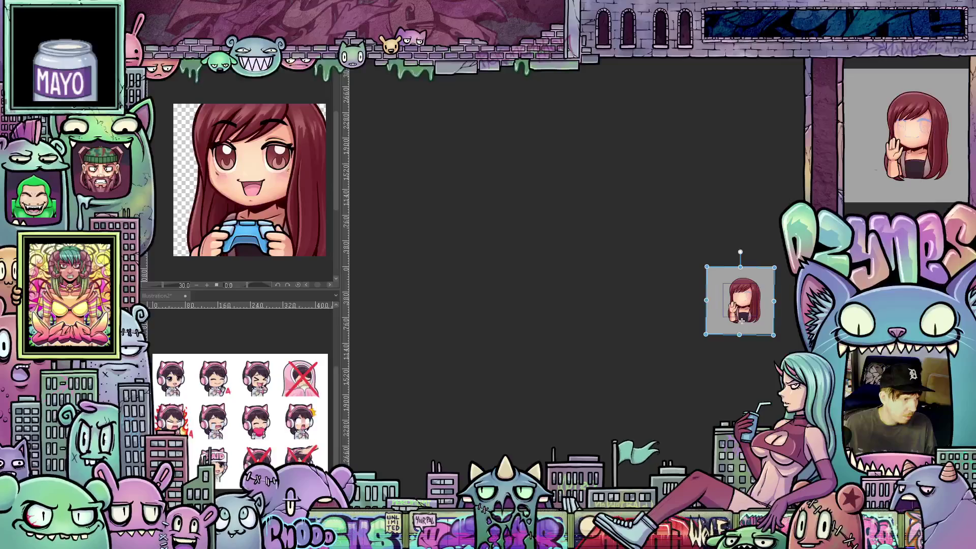
pyautogui.hotkey('ctrl', 'z')
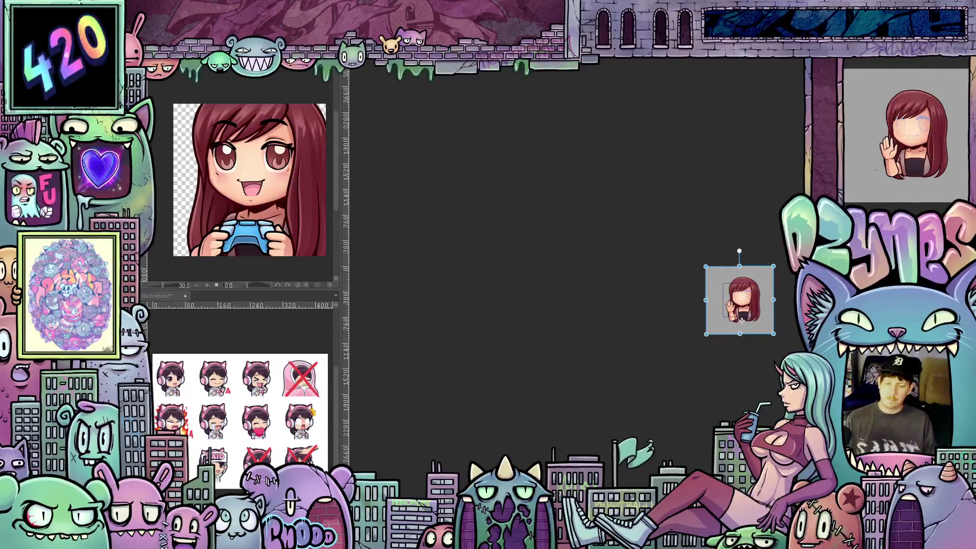
pyautogui.press('Return')
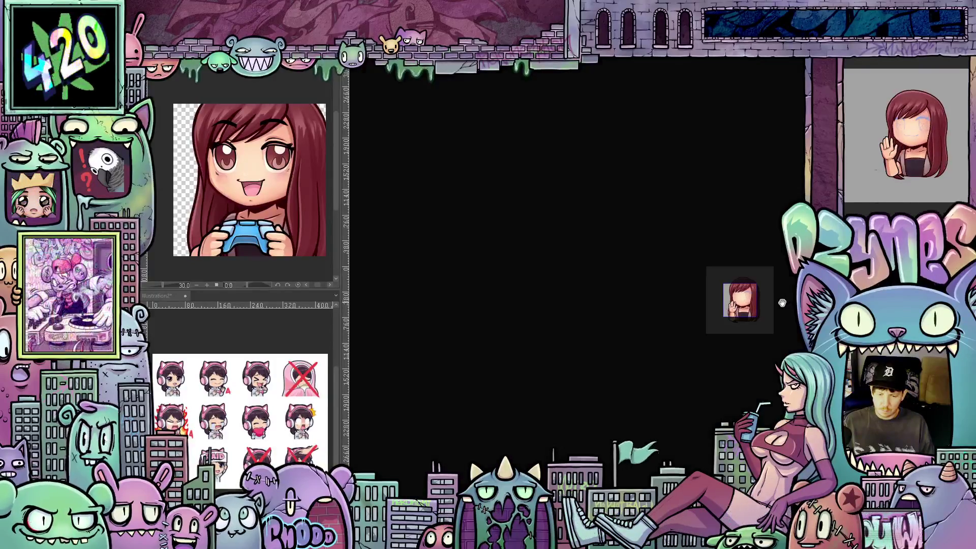
# Free-transform the face sketch and waving hand area with a slight shift and tilt, then commit.
pyautogui.scroll(5, 782, 303)
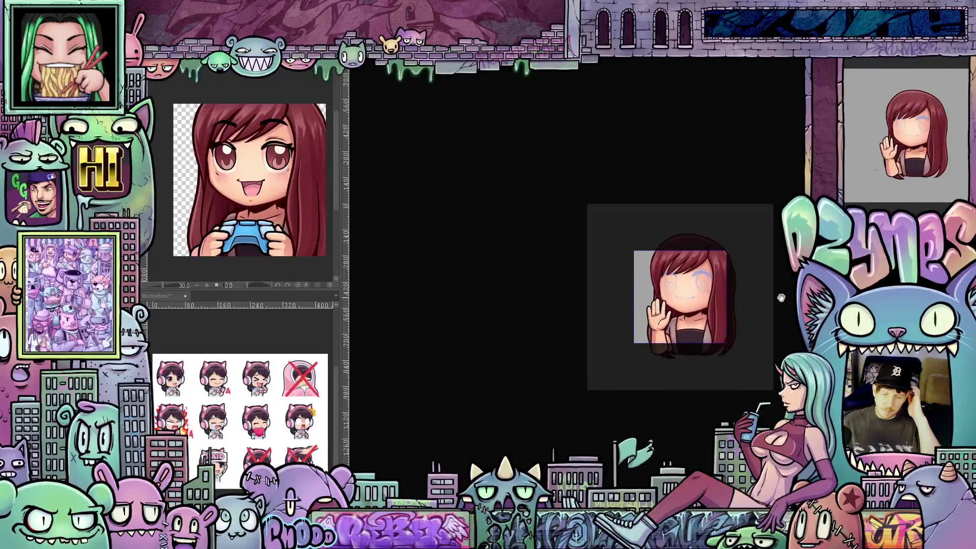
pyautogui.scroll(-3, 786, 310)
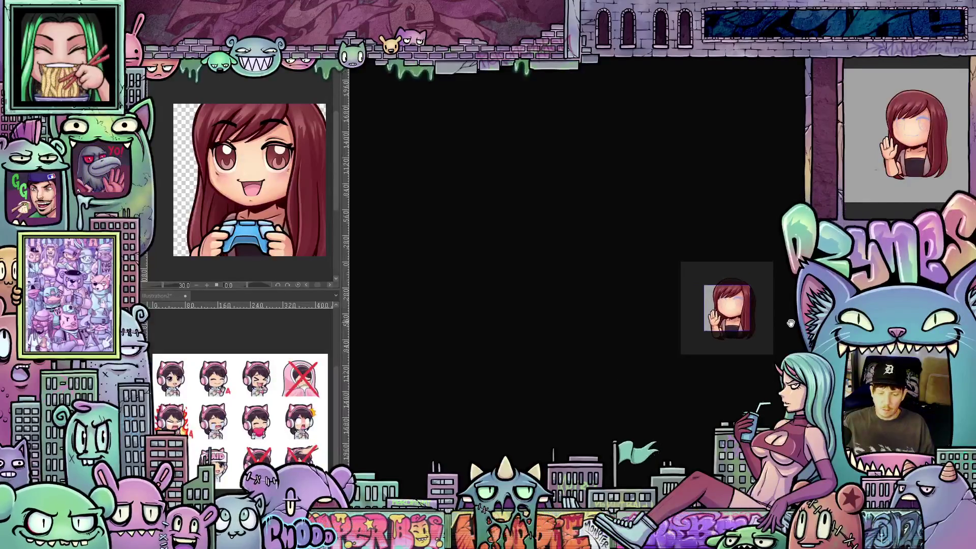
pyautogui.scroll(-3, 789, 324)
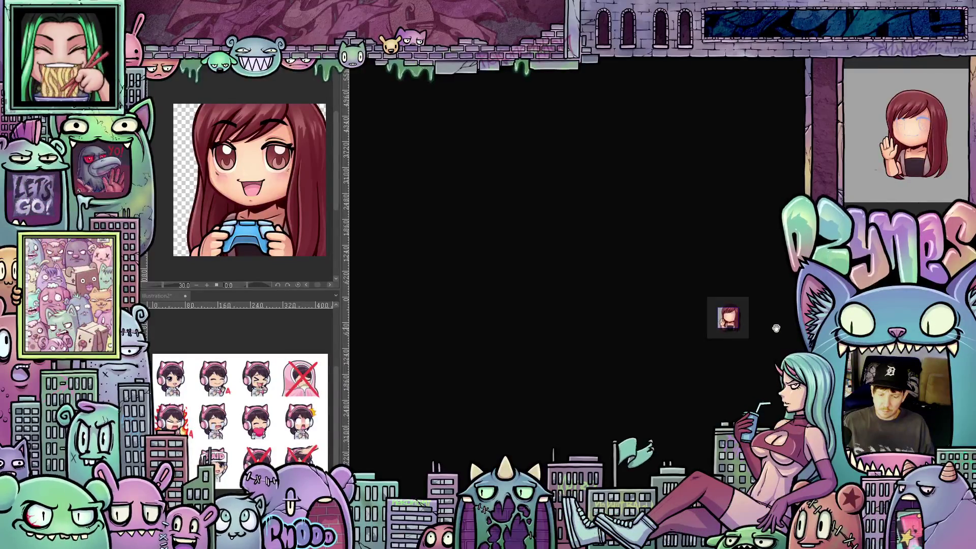
pyautogui.scroll(5, 765, 326)
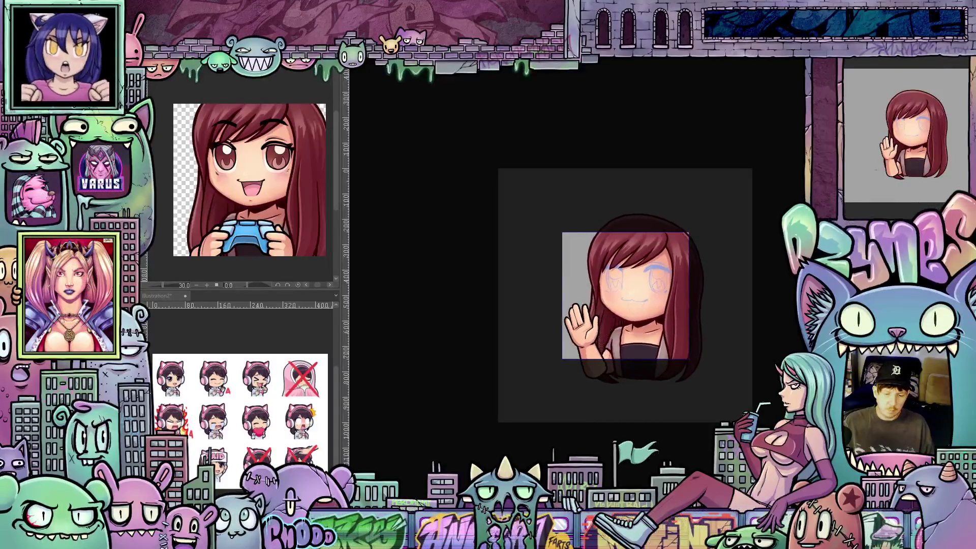
pyautogui.hotkey('ctrl', 't')
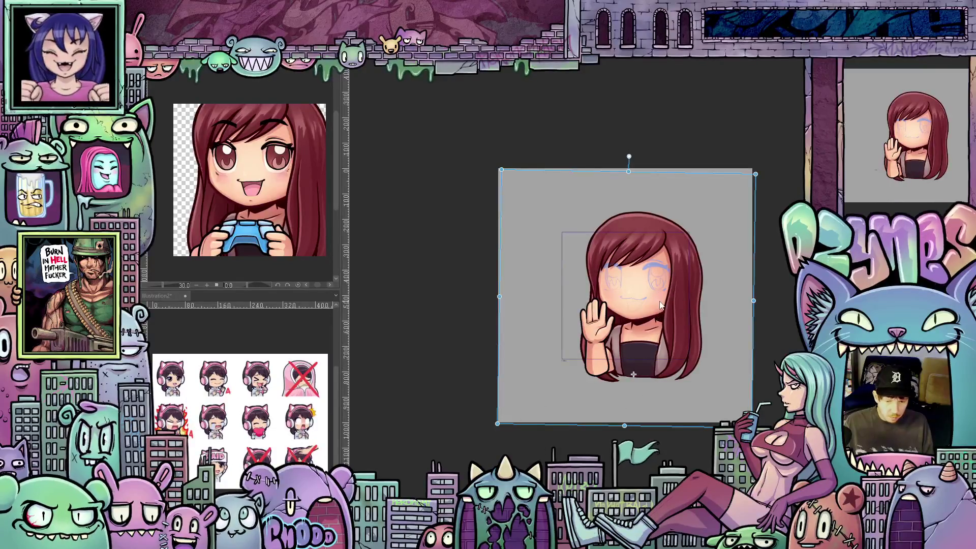
pyautogui.scroll(4, 675, 299)
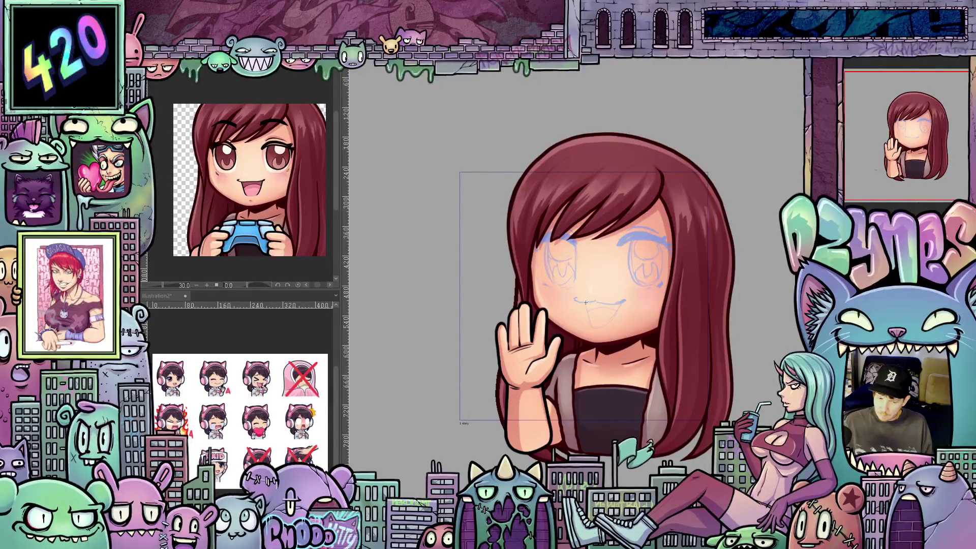
pyautogui.hotkey('ctrl', 't')
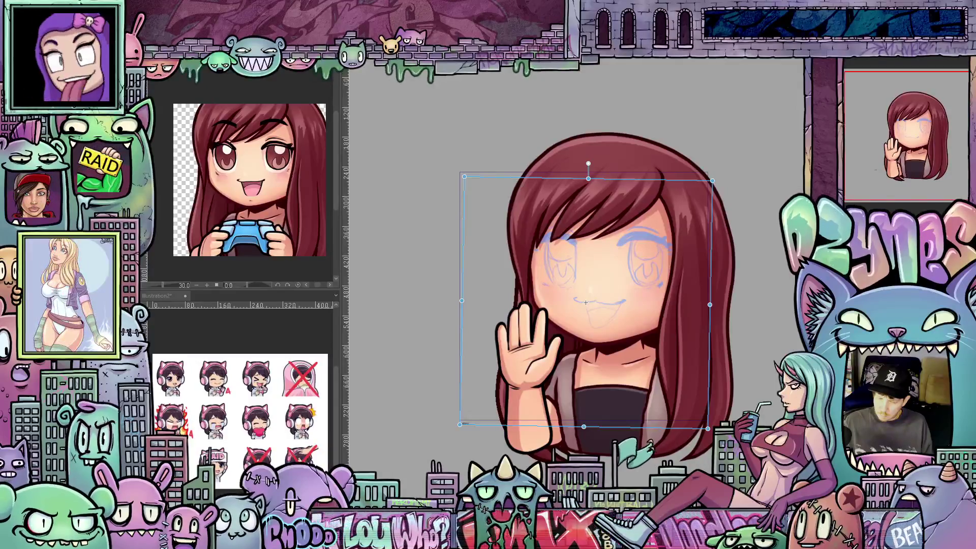
pyautogui.scroll(2, 658, 285)
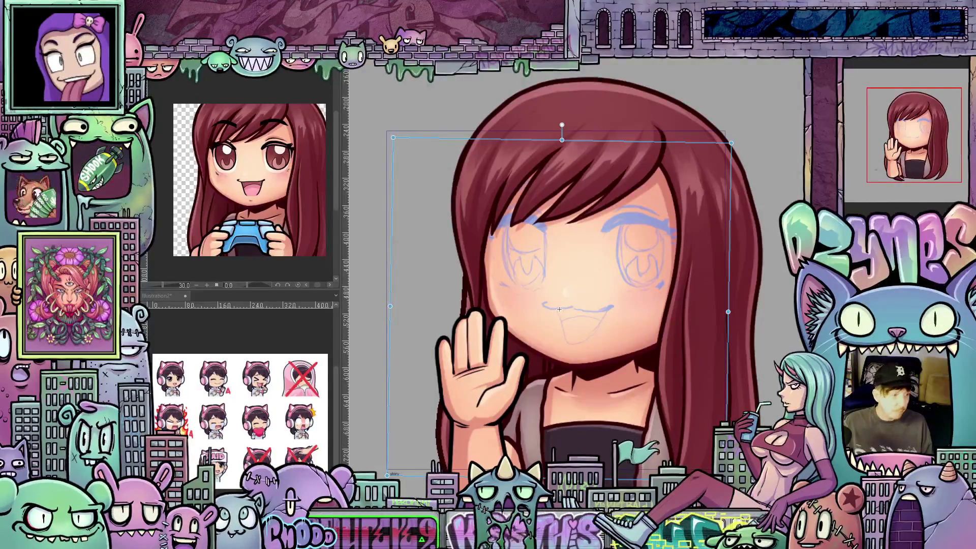
pyautogui.press('Return')
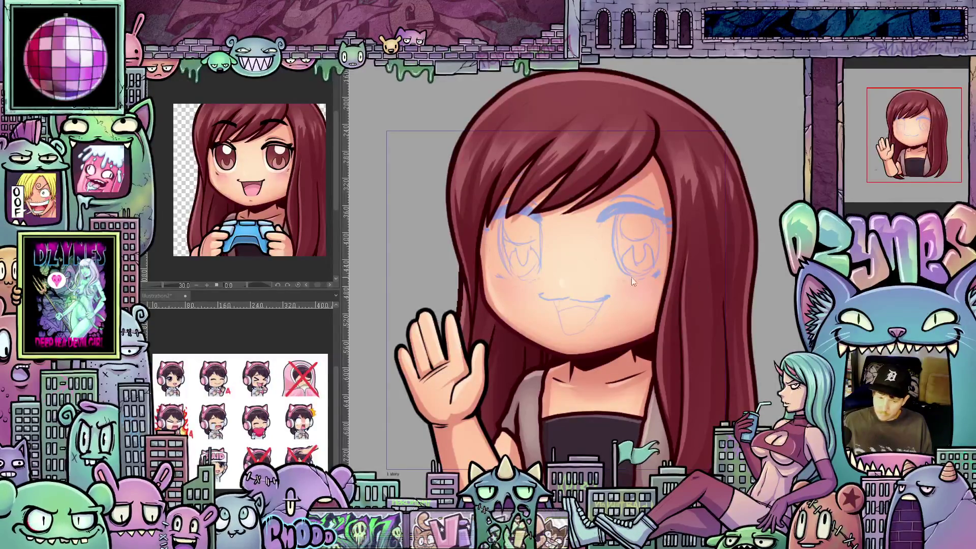
pyautogui.scroll(1, 667, 263)
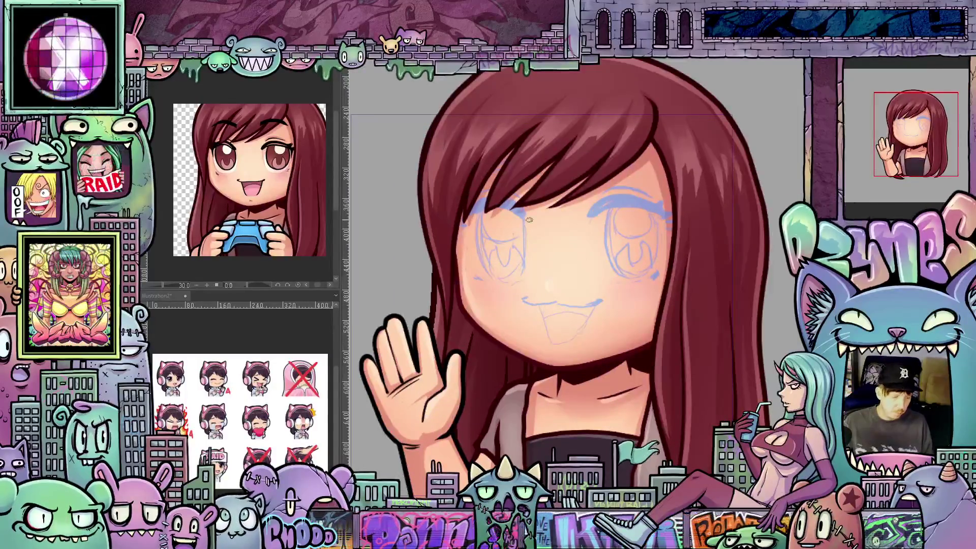
# Sketch a closed-eye curve on the left eye and erase stray blue marks on the forehead.
pyautogui.moveTo(529, 223); pyautogui.dragTo(609, 246)
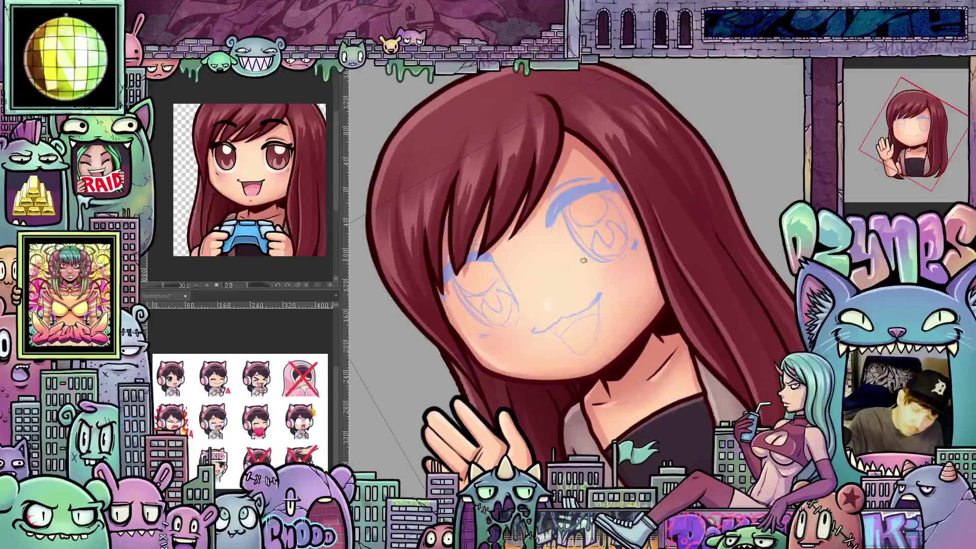
pyautogui.moveTo(578, 266); pyautogui.dragTo(607, 239)
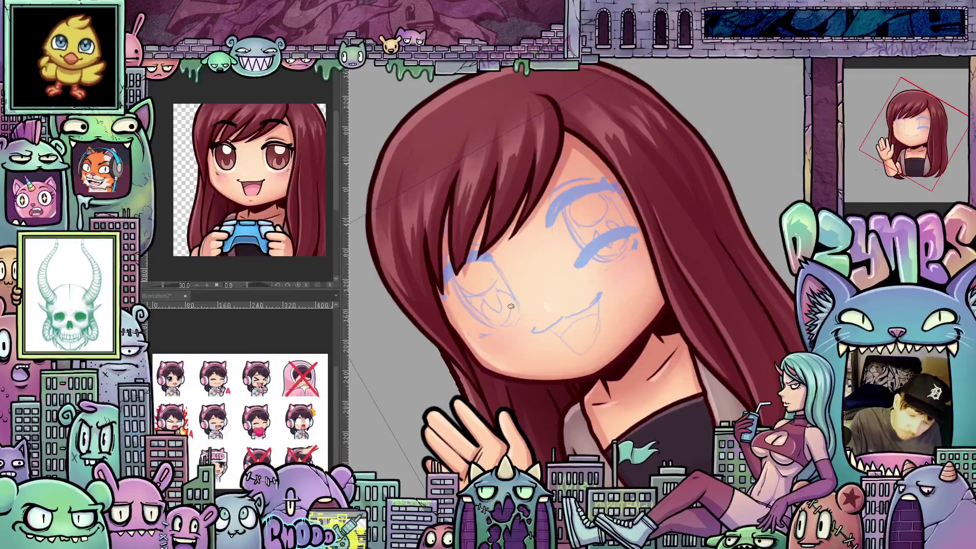
pyautogui.moveTo(692, 300); pyautogui.dragTo(570, 321)
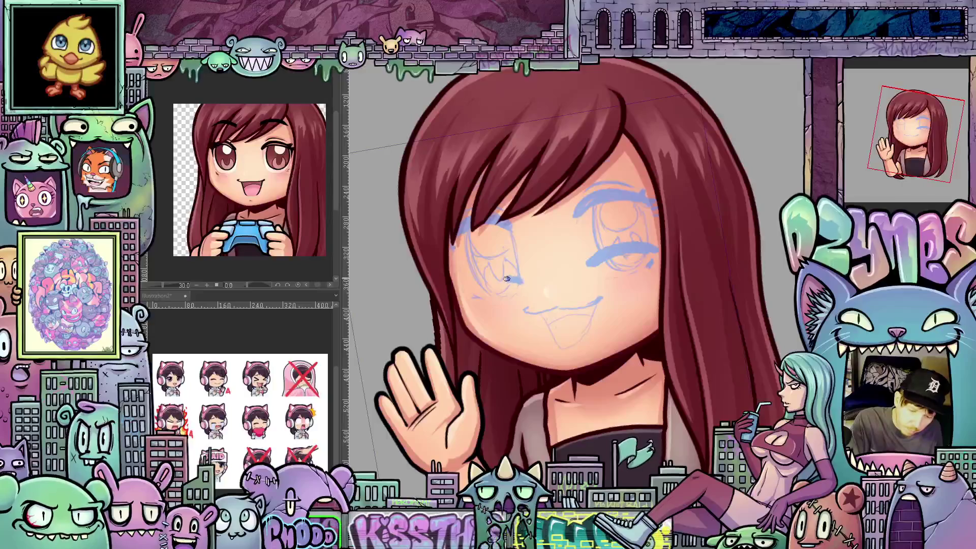
pyautogui.moveTo(475, 289)
pyautogui.mouseDown()
pyautogui.moveTo(529, 277)
pyautogui.moveTo(474, 284)
pyautogui.mouseUp()
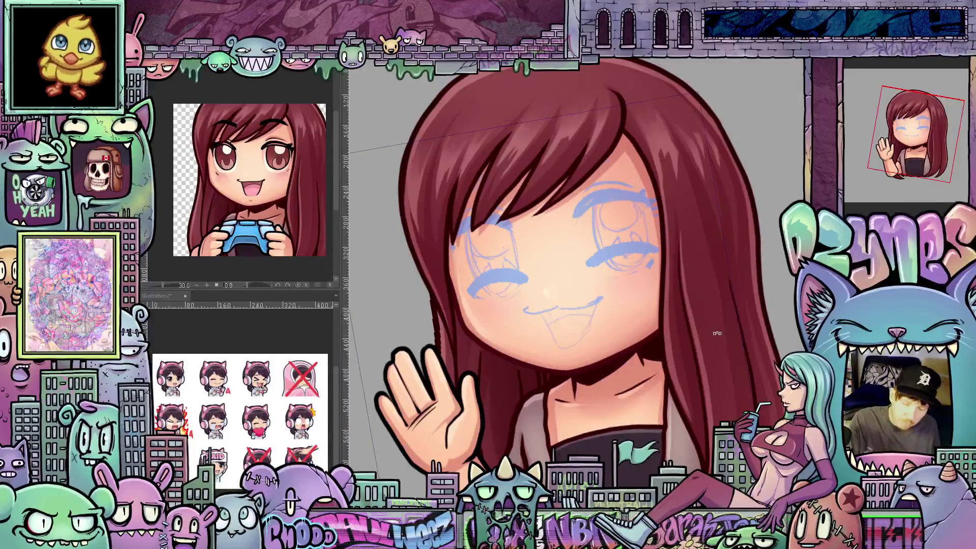
pyautogui.moveTo(661, 325); pyautogui.dragTo(638, 322)
pyautogui.hotkey('ctrl', 'z')
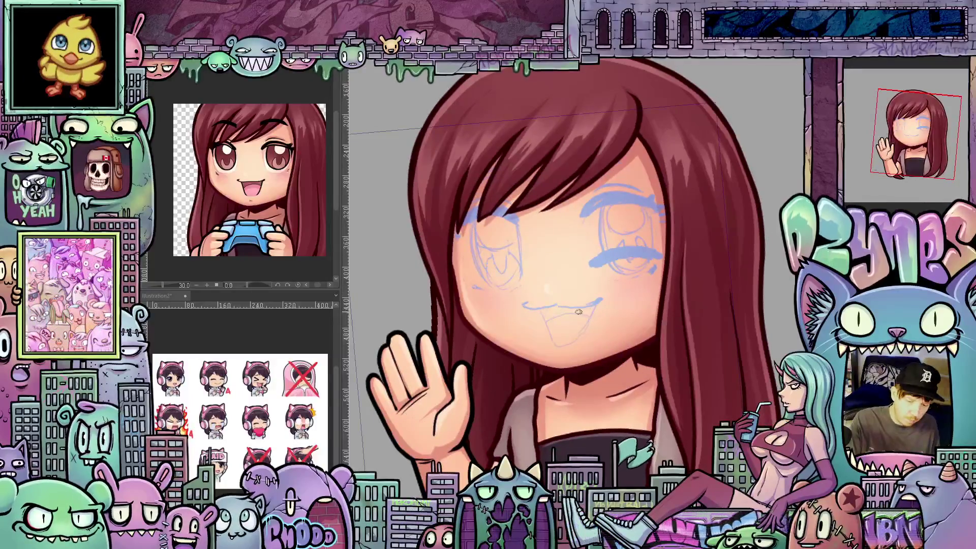
pyautogui.press('h')
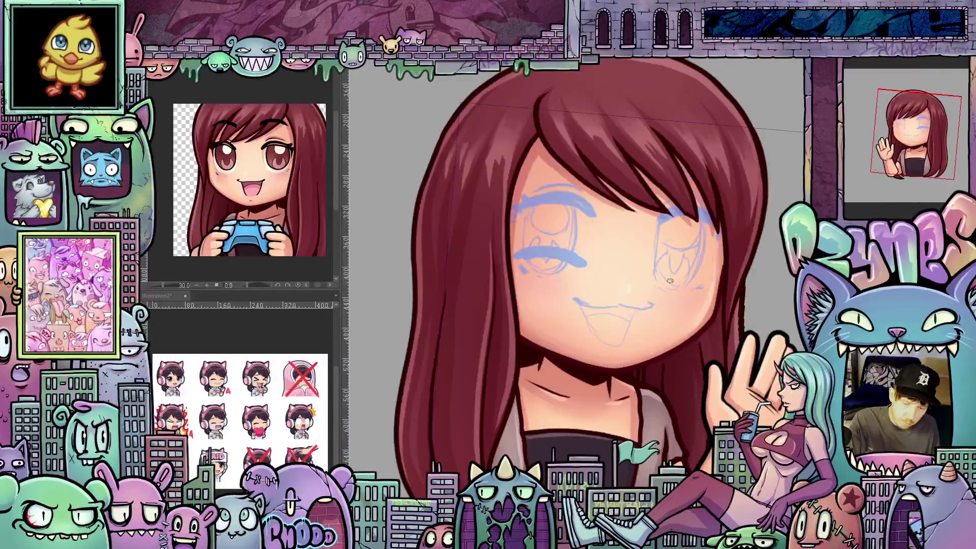
pyautogui.moveTo(715, 330)
pyautogui.mouseDown()
pyautogui.moveTo(641, 250)
pyautogui.moveTo(683, 224)
pyautogui.mouseUp()
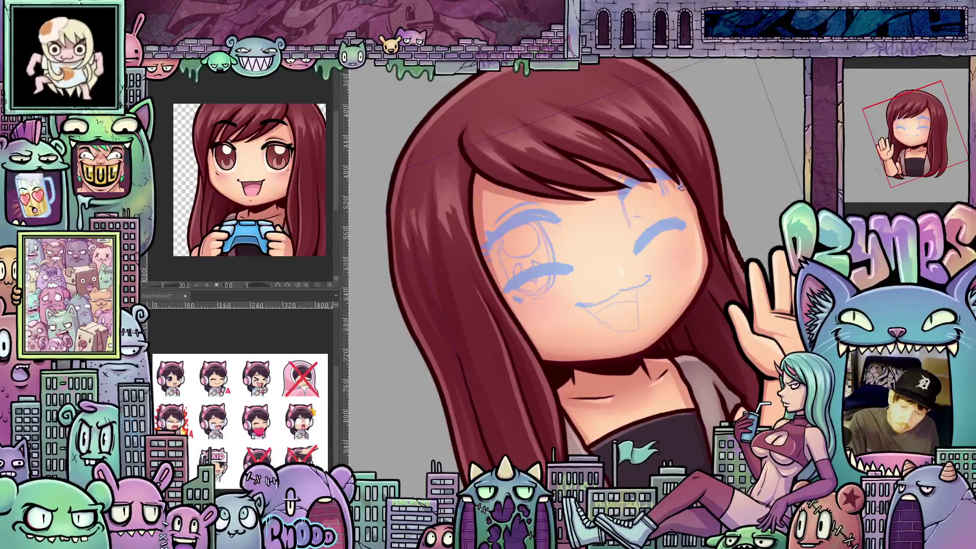
pyautogui.moveTo(634, 183)
pyautogui.mouseDown()
pyautogui.moveTo(608, 201)
pyautogui.moveTo(633, 259)
pyautogui.mouseUp()
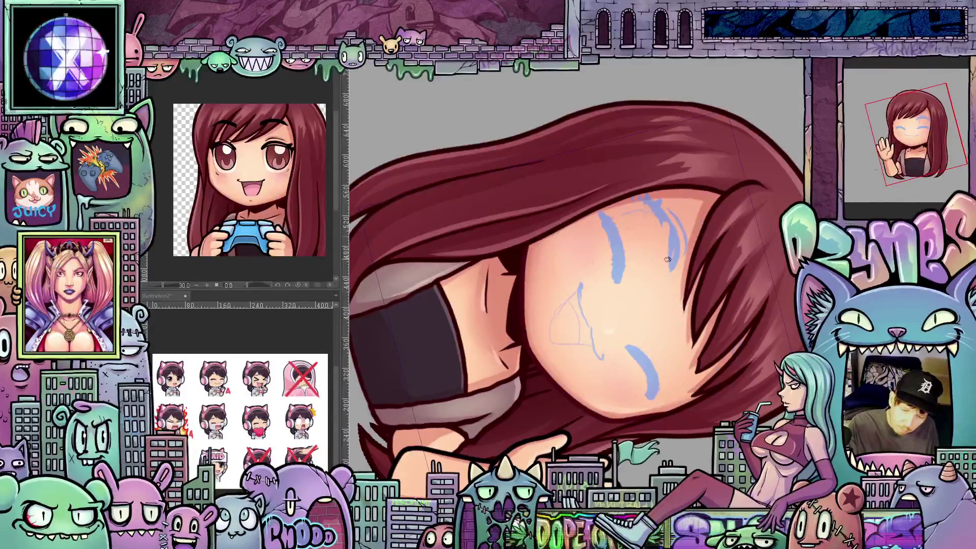
pyautogui.hotkey('ctrl', 'z')
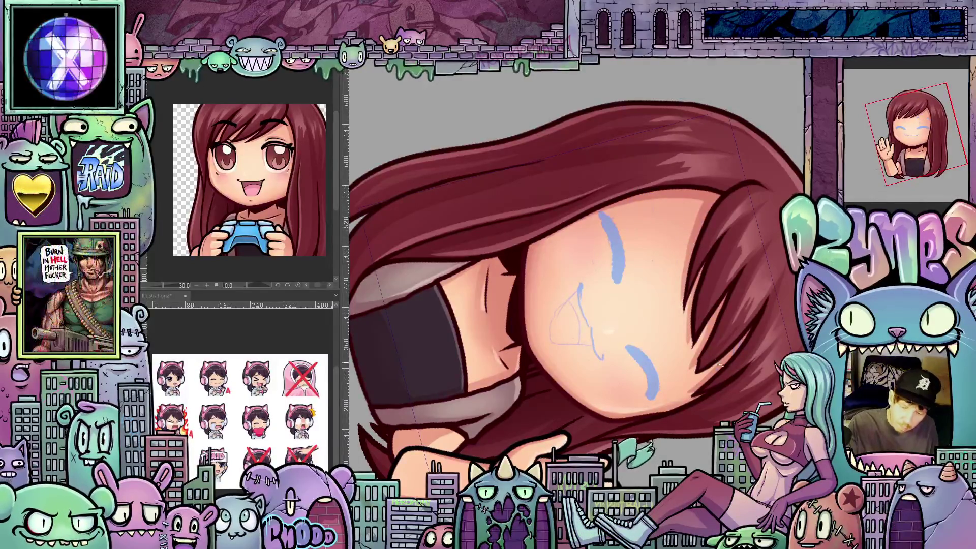
pyautogui.hotkey('ctrl', '0')
# Redraw the right eye as a higher arch and add thin lash arcs above the left eye.
pyautogui.moveTo(642, 239); pyautogui.dragTo(672, 219)
pyautogui.moveTo(524, 257); pyautogui.dragTo(567, 256)
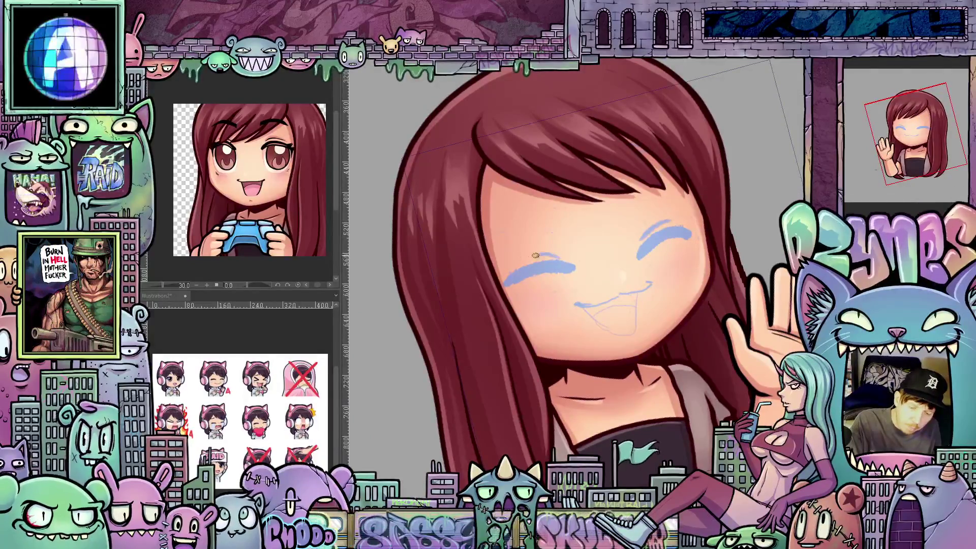
pyautogui.moveTo(611, 363); pyautogui.dragTo(637, 392)
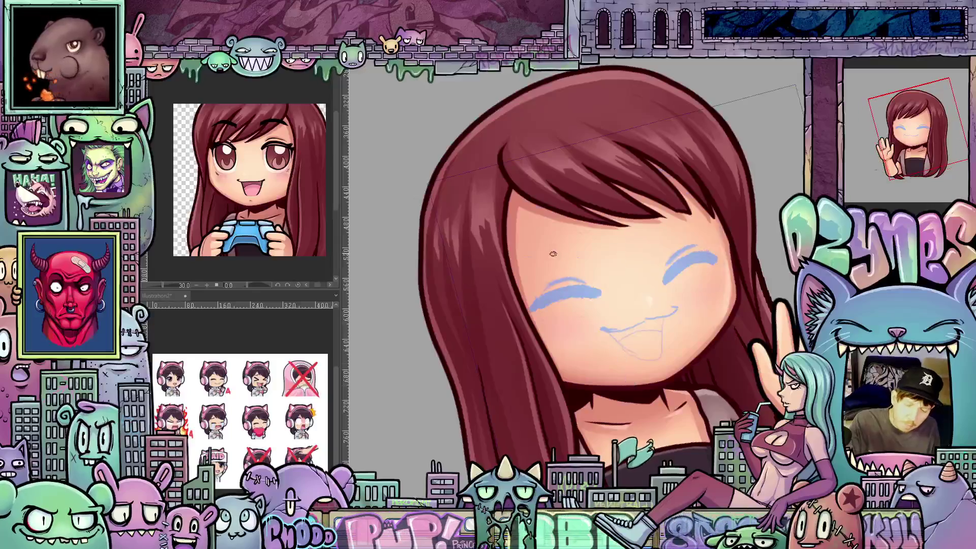
pyautogui.moveTo(531, 254)
pyautogui.mouseDown()
pyautogui.moveTo(570, 223)
pyautogui.moveTo(546, 245)
pyautogui.moveTo(694, 237)
pyautogui.moveTo(664, 211)
pyautogui.mouseUp()
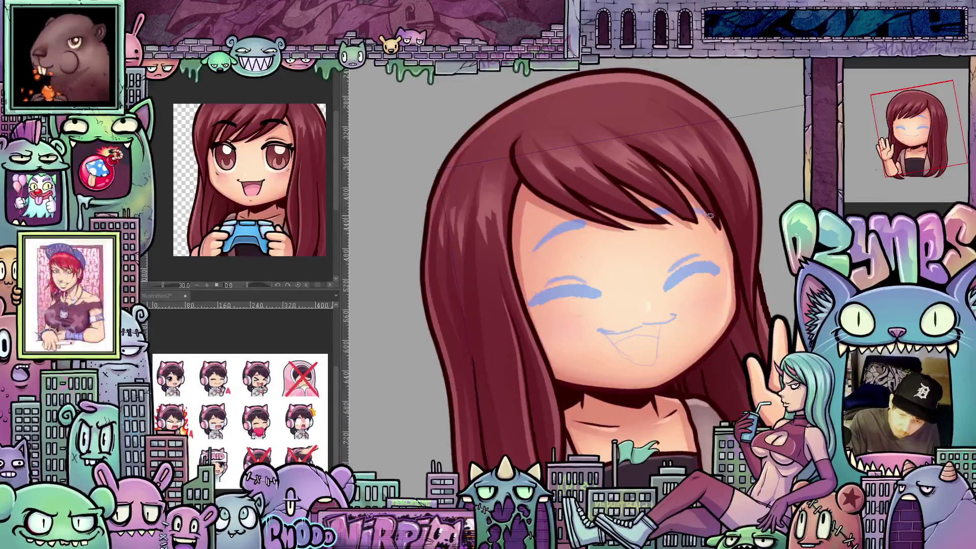
pyautogui.moveTo(680, 342); pyautogui.dragTo(702, 283)
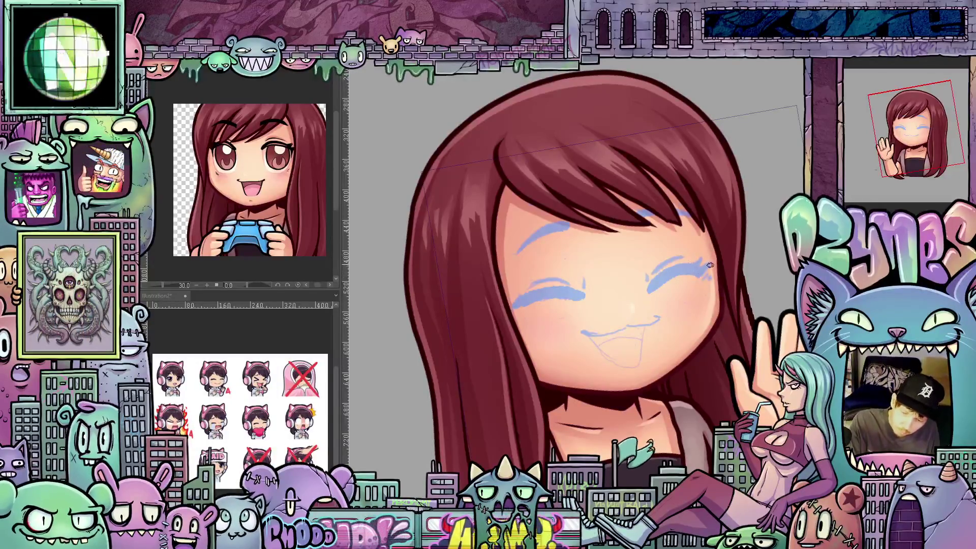
# Sketch the blue open mouth from its left corner around the chin, rotating the view as needed.
pyautogui.scroll(-3, 595, 386)
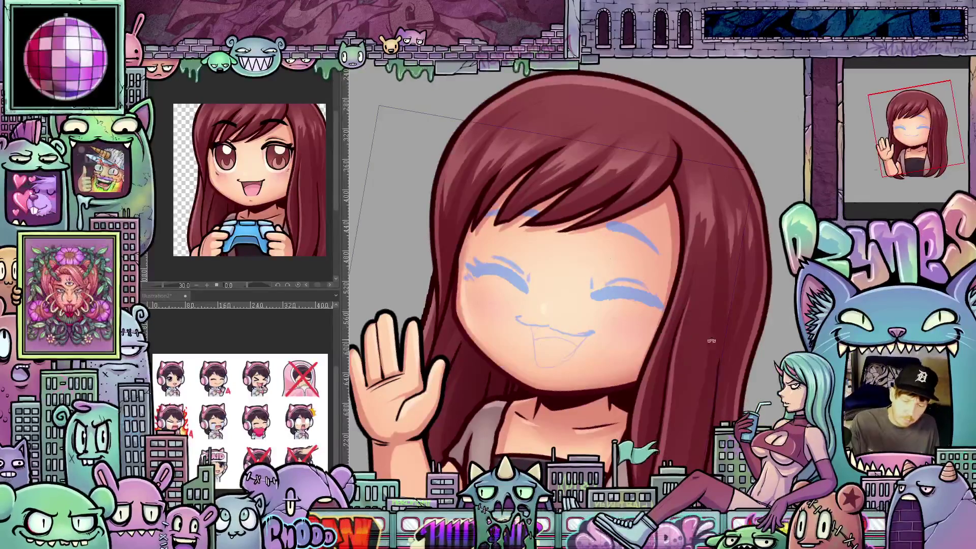
pyautogui.scroll(3, 651, 275)
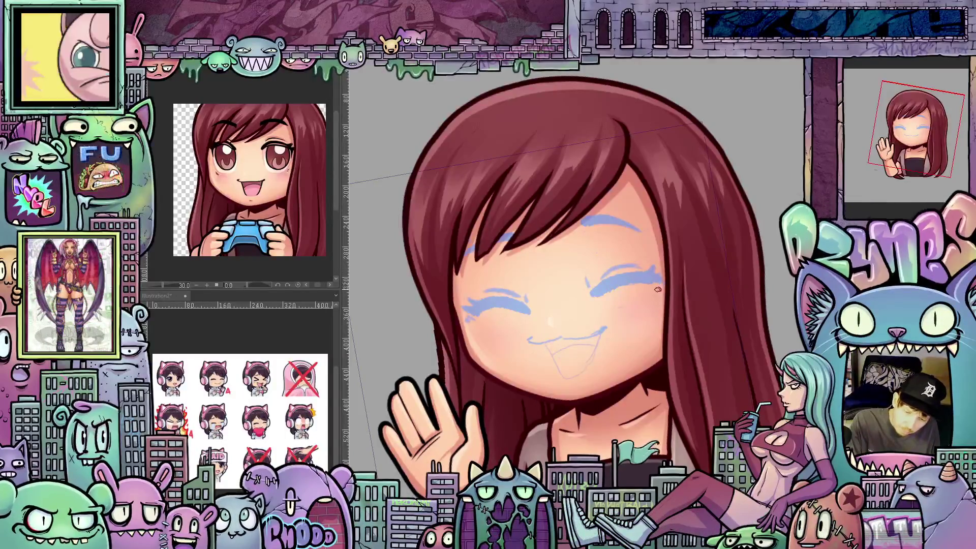
pyautogui.moveTo(717, 347)
pyautogui.mouseDown()
pyautogui.moveTo(641, 355)
pyautogui.moveTo(585, 286)
pyautogui.mouseUp()
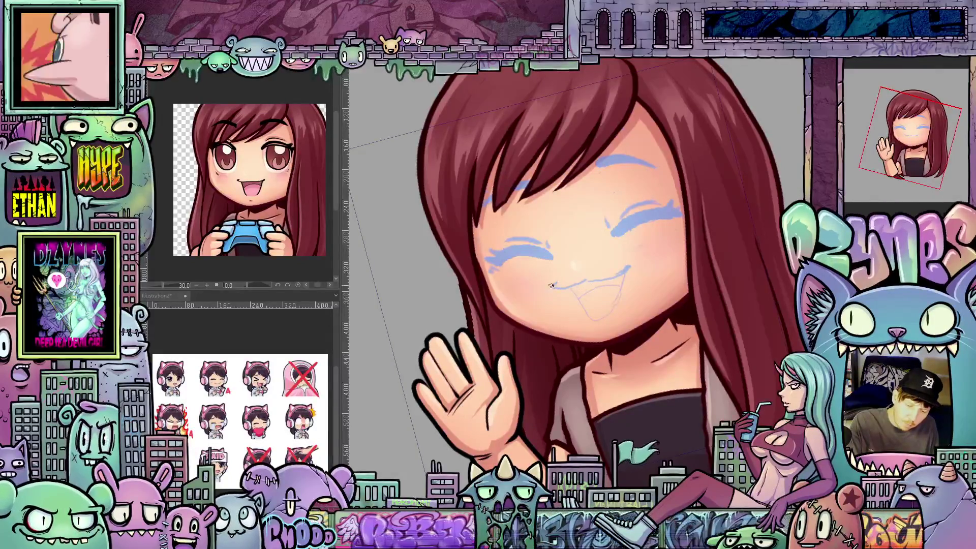
pyautogui.moveTo(550, 282)
pyautogui.mouseDown()
pyautogui.moveTo(558, 290)
pyautogui.moveTo(627, 267)
pyautogui.mouseUp()
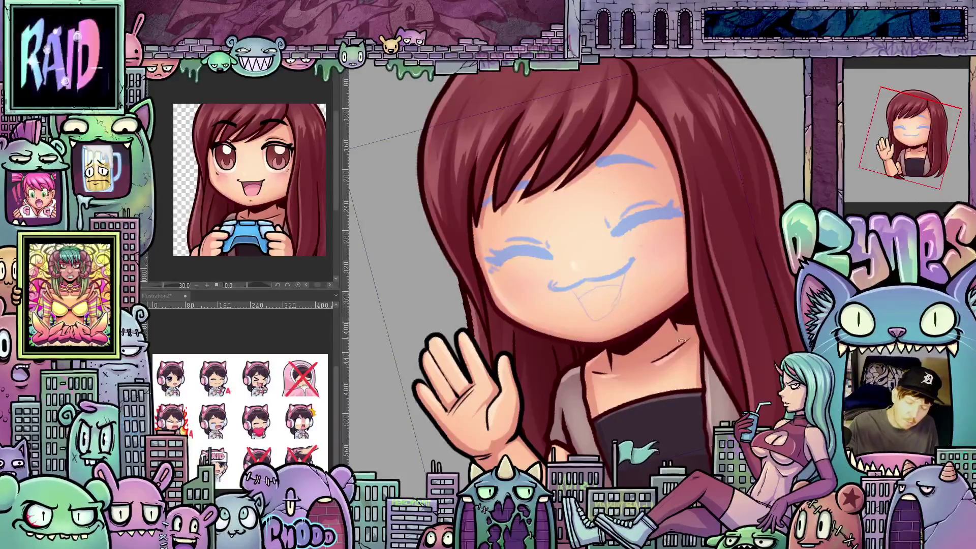
pyautogui.press('^')
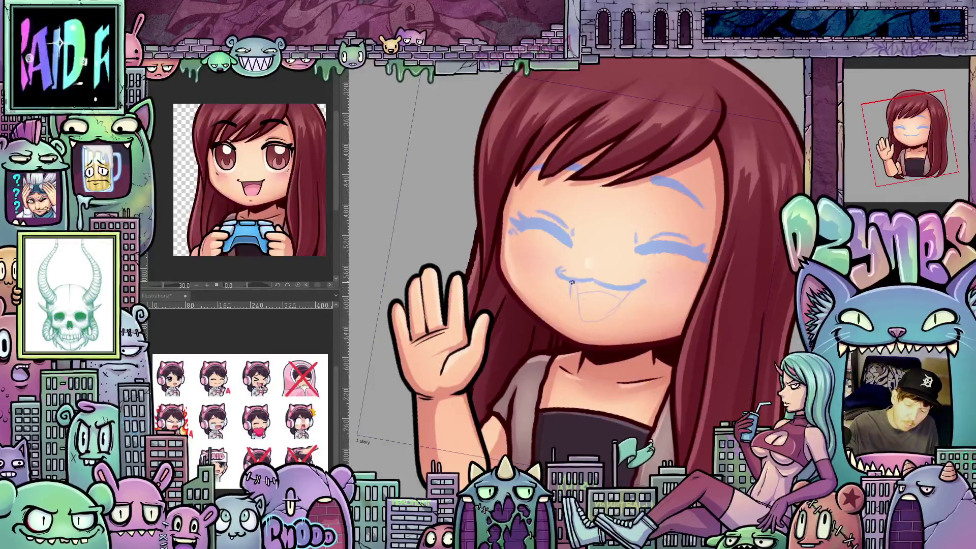
pyautogui.moveTo(572, 282)
pyautogui.mouseDown()
pyautogui.moveTo(576, 316)
pyautogui.moveTo(592, 329)
pyautogui.moveTo(631, 296)
pyautogui.mouseUp()
pyautogui.press('^')
pyautogui.press('^')
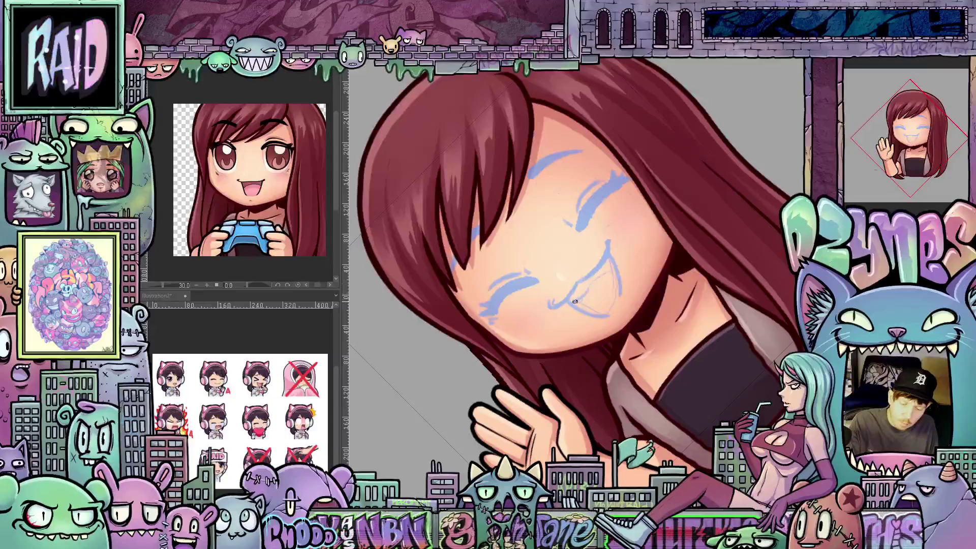
pyautogui.press('-')
pyautogui.press('-')
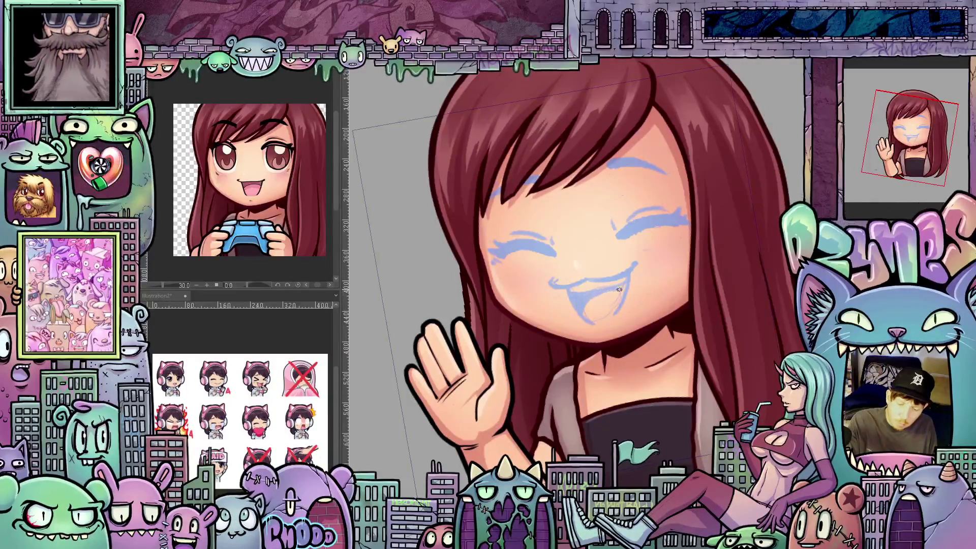
pyautogui.moveTo(621, 288); pyautogui.dragTo(575, 347)
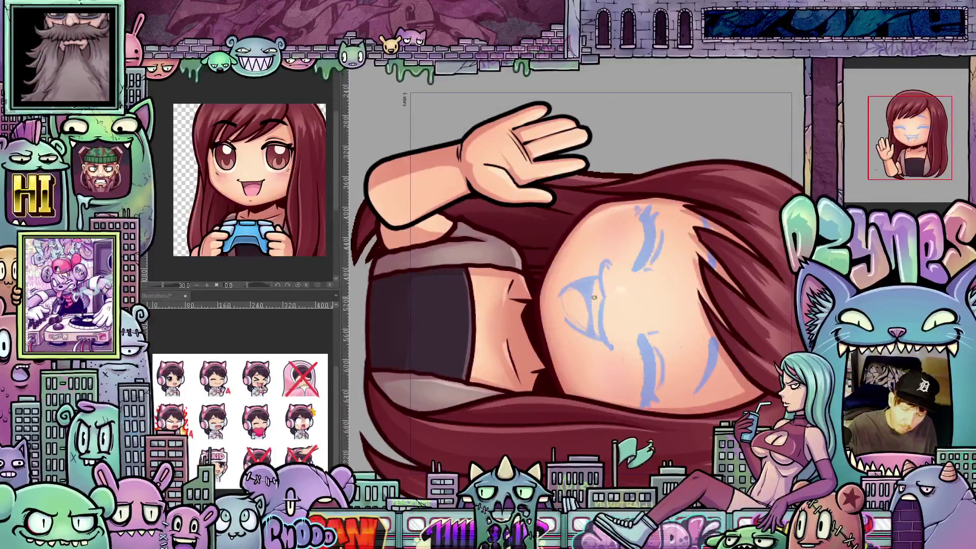
pyautogui.moveTo(630, 345); pyautogui.dragTo(627, 274)
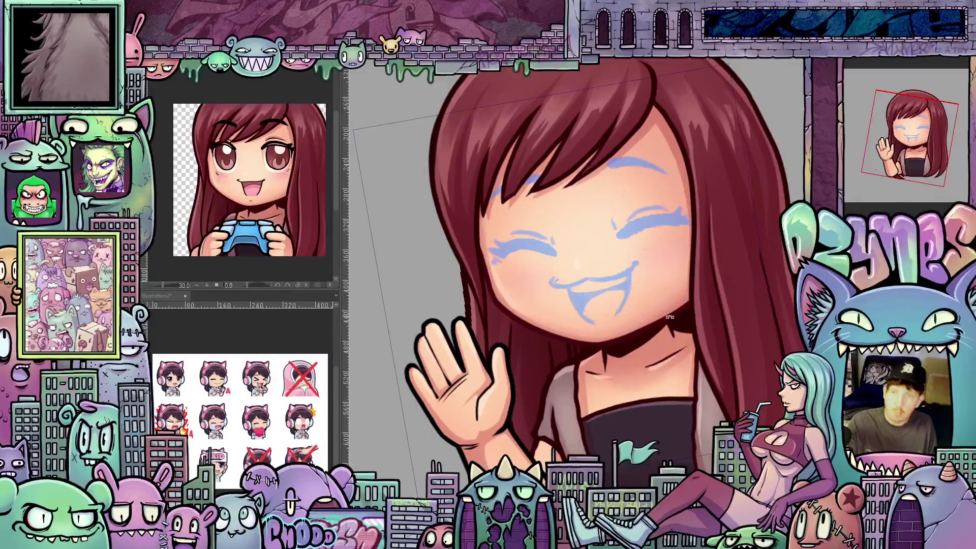
# Zoom in close on the sketched face and tilt the canvas to a comfortable inking angle.
pyautogui.press('-')
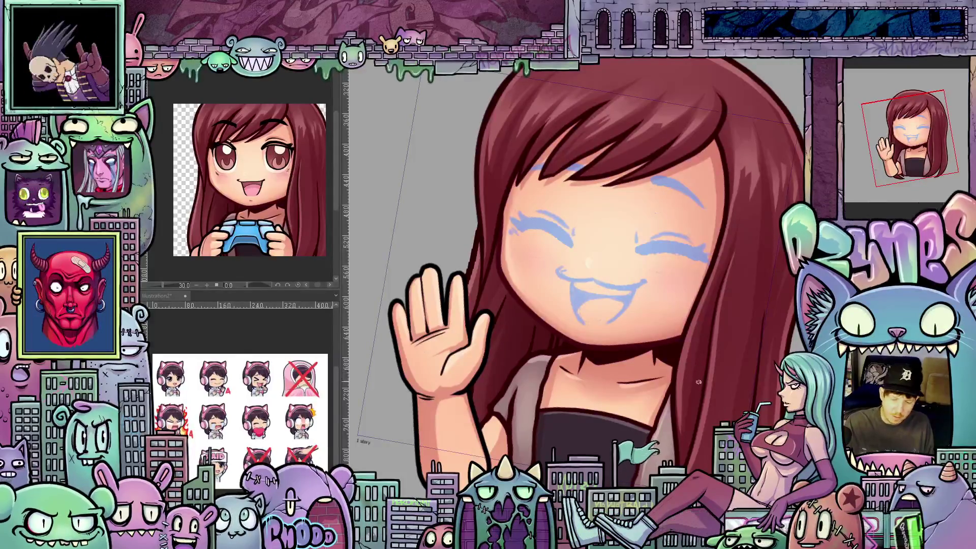
pyautogui.moveTo(714, 392)
pyautogui.mouseDown()
pyautogui.moveTo(729, 389)
pyautogui.moveTo(677, 432)
pyautogui.mouseUp()
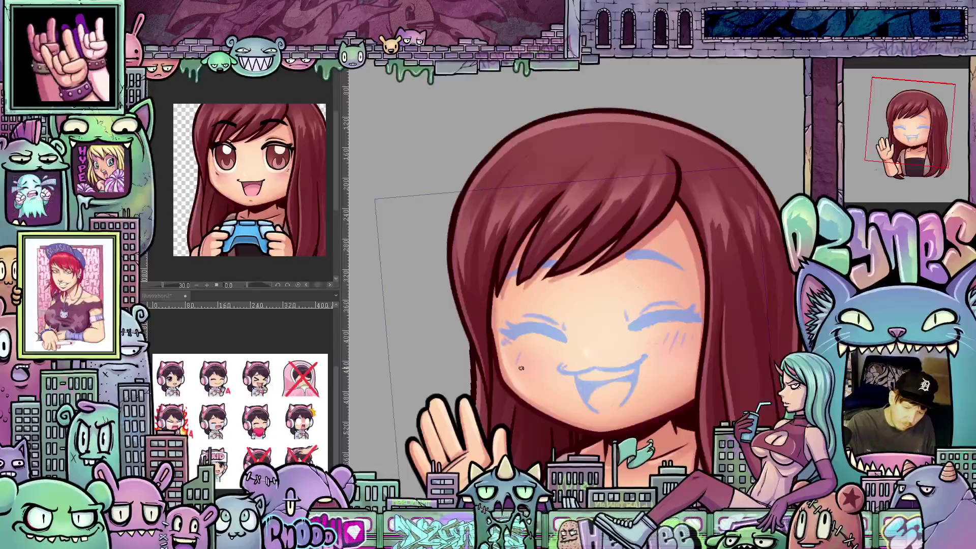
pyautogui.moveTo(754, 407)
pyautogui.mouseDown()
pyautogui.moveTo(778, 356)
pyautogui.moveTo(733, 376)
pyautogui.moveTo(708, 372)
pyautogui.moveTo(723, 404)
pyautogui.mouseUp()
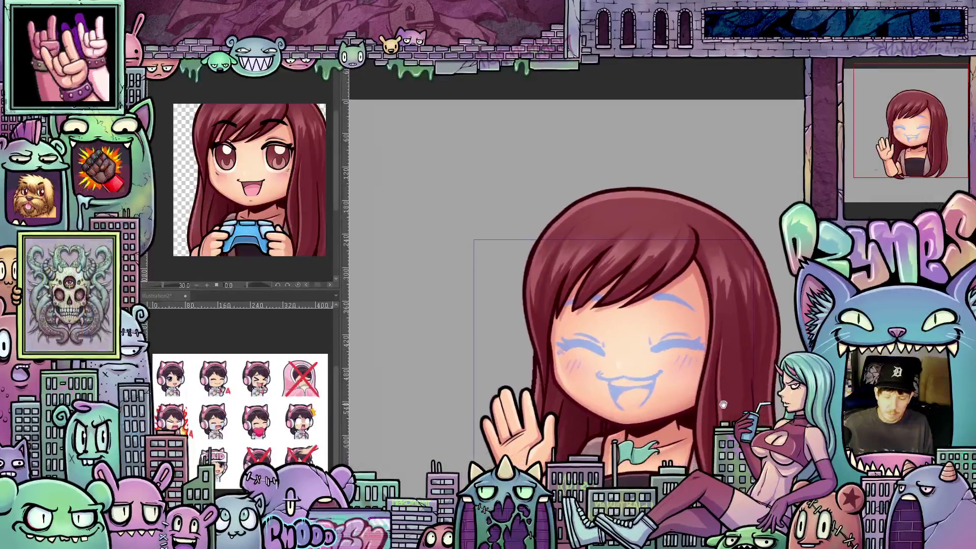
pyautogui.moveTo(618, 363); pyautogui.dragTo(619, 385)
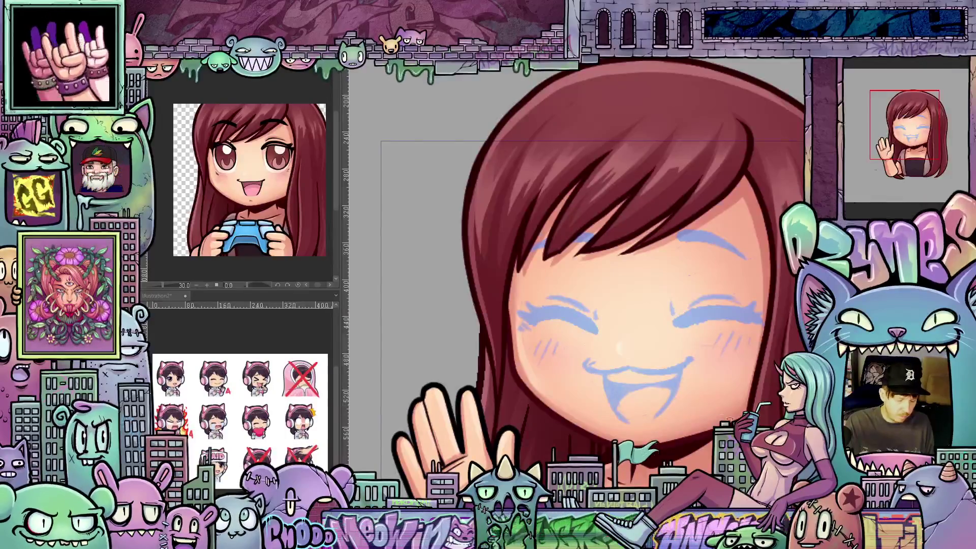
pyautogui.moveTo(678, 402)
pyautogui.mouseDown()
pyautogui.moveTo(759, 308)
pyautogui.moveTo(630, 354)
pyautogui.moveTo(640, 352)
pyautogui.mouseUp()
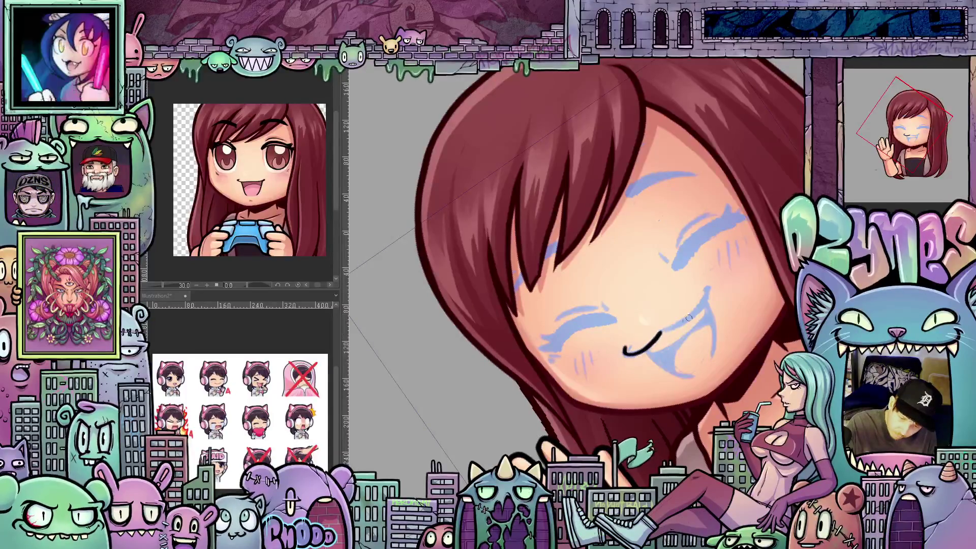
# Ink the smile line up to the cheek and thicken the closed eye lines with inner-corner lashes.
pyautogui.moveTo(689, 317); pyautogui.dragTo(707, 288)
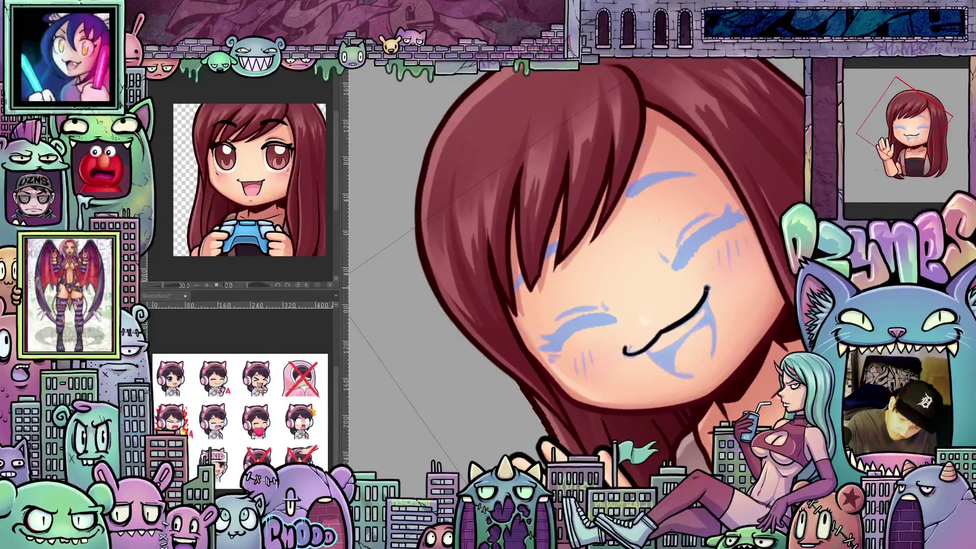
pyautogui.moveTo(751, 329)
pyautogui.mouseDown()
pyautogui.moveTo(661, 254)
pyautogui.moveTo(585, 279)
pyautogui.moveTo(529, 345)
pyautogui.mouseUp()
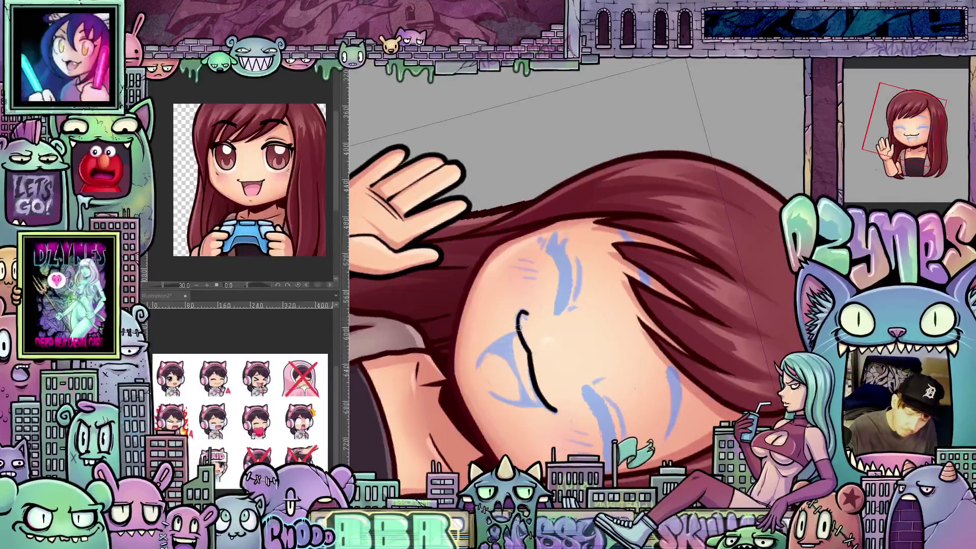
pyautogui.moveTo(548, 340)
pyautogui.mouseDown()
pyautogui.moveTo(709, 348)
pyautogui.moveTo(679, 377)
pyautogui.moveTo(545, 335)
pyautogui.mouseUp()
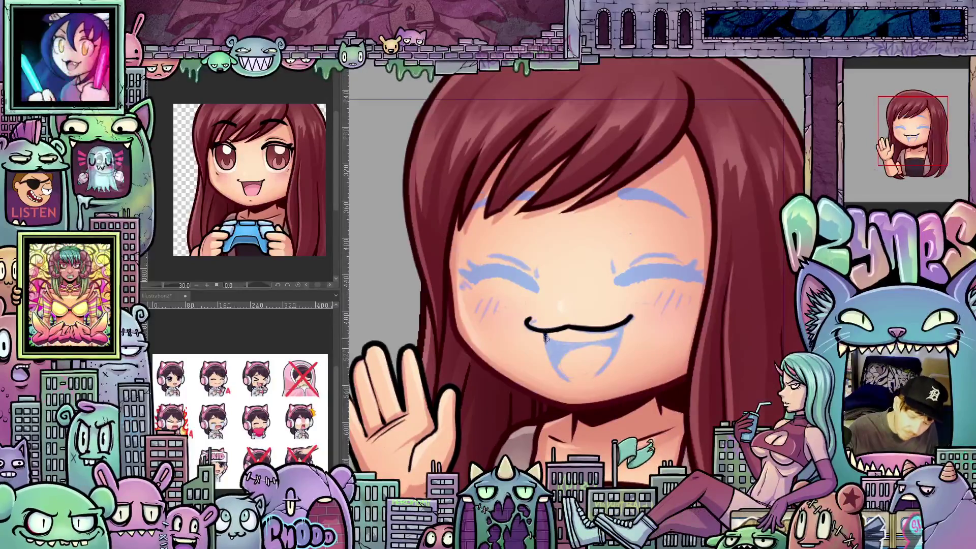
pyautogui.moveTo(561, 376); pyautogui.dragTo(593, 318)
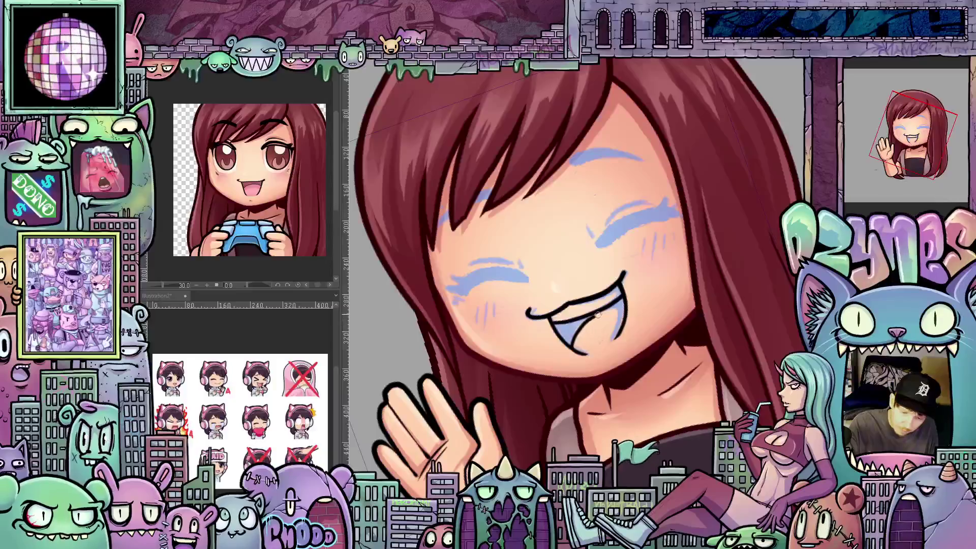
pyautogui.moveTo(686, 325)
pyautogui.mouseDown()
pyautogui.moveTo(701, 325)
pyautogui.moveTo(717, 348)
pyautogui.moveTo(596, 286)
pyautogui.moveTo(630, 244)
pyautogui.moveTo(586, 311)
pyautogui.mouseUp()
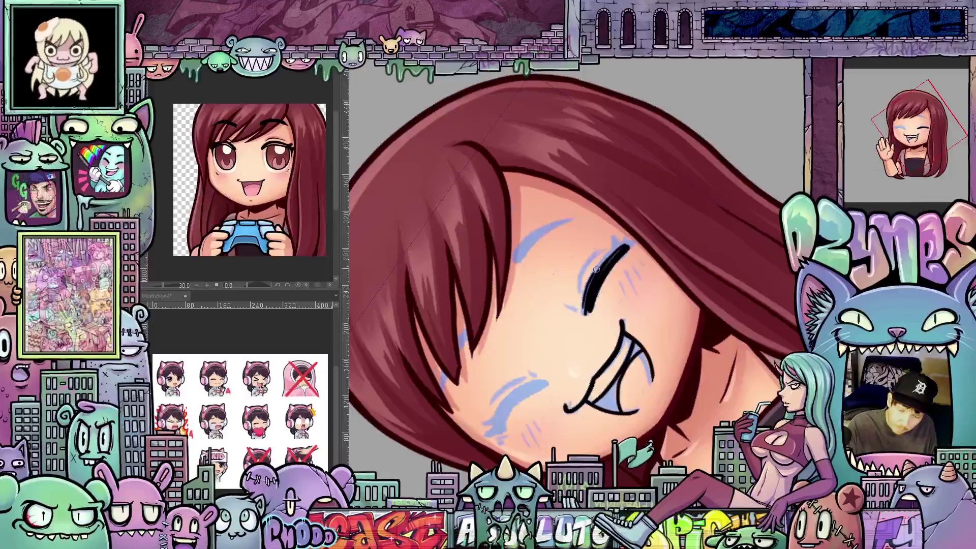
pyautogui.moveTo(603, 262)
pyautogui.mouseDown()
pyautogui.moveTo(617, 248)
pyautogui.moveTo(638, 275)
pyautogui.moveTo(643, 254)
pyautogui.moveTo(660, 274)
pyautogui.mouseUp()
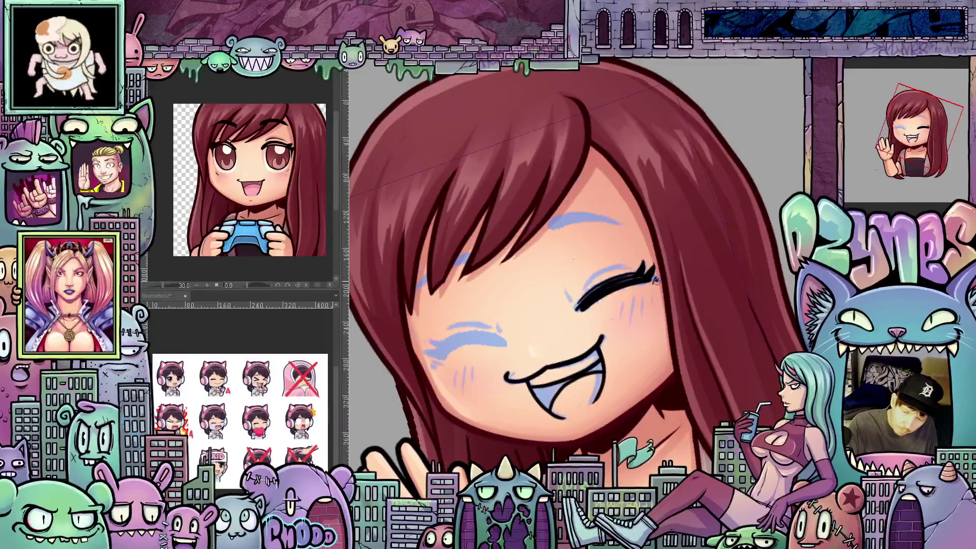
pyautogui.moveTo(564, 285); pyautogui.dragTo(571, 302)
pyautogui.moveTo(717, 356)
pyautogui.mouseDown()
pyautogui.moveTo(729, 349)
pyautogui.moveTo(724, 338)
pyautogui.moveTo(702, 356)
pyautogui.mouseUp()
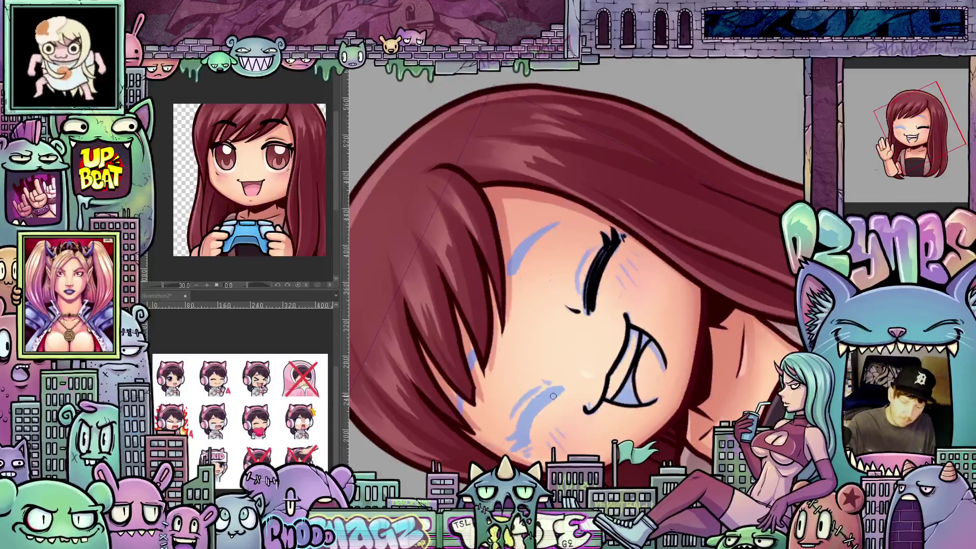
pyautogui.moveTo(551, 401)
pyautogui.mouseDown()
pyautogui.moveTo(564, 389)
pyautogui.moveTo(530, 423)
pyautogui.moveTo(527, 447)
pyautogui.moveTo(549, 393)
pyautogui.moveTo(523, 421)
pyautogui.mouseUp()
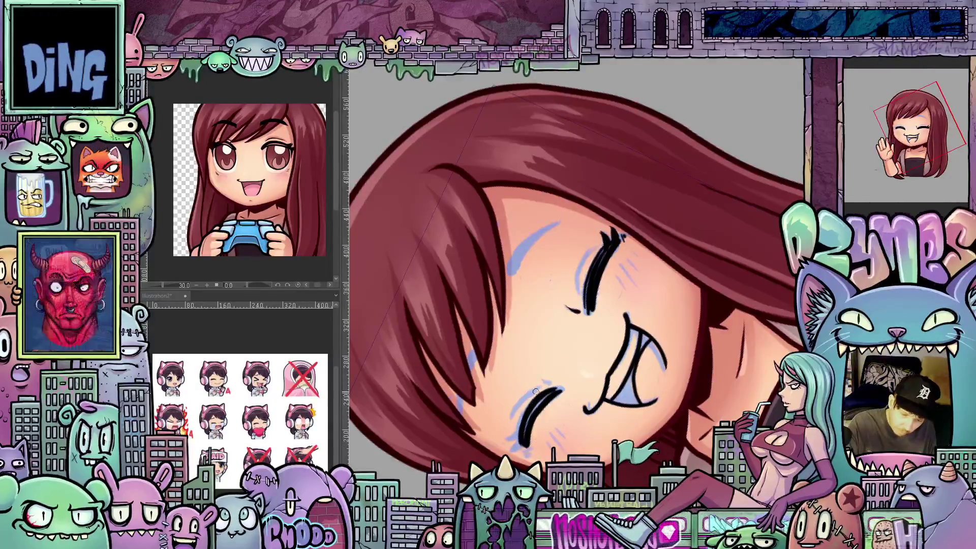
pyautogui.moveTo(529, 395); pyautogui.dragTo(510, 425)
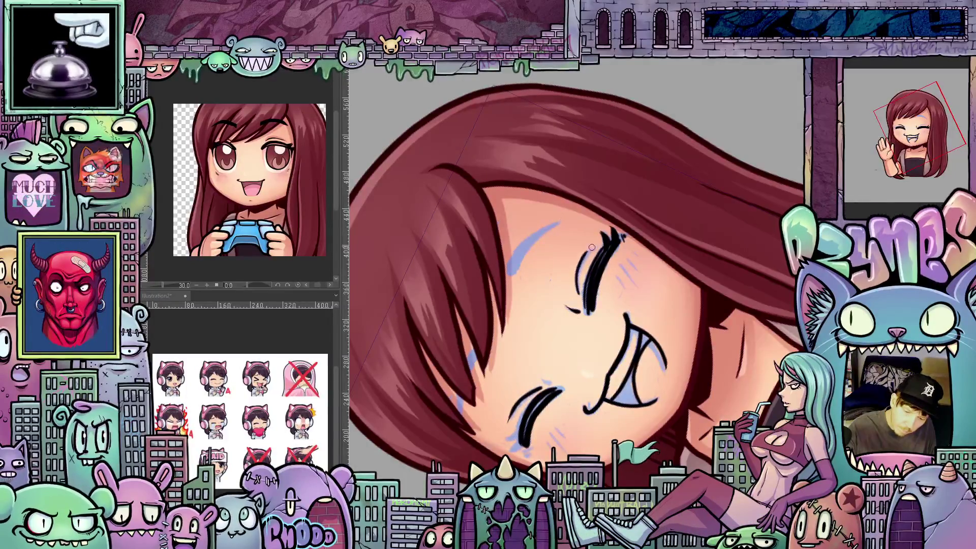
# Add lashes at the eye's outer corner and paint over the leftover blue line near the eye in black.
pyautogui.moveTo(590, 249); pyautogui.dragTo(646, 219)
pyautogui.moveTo(465, 358); pyautogui.dragTo(572, 358)
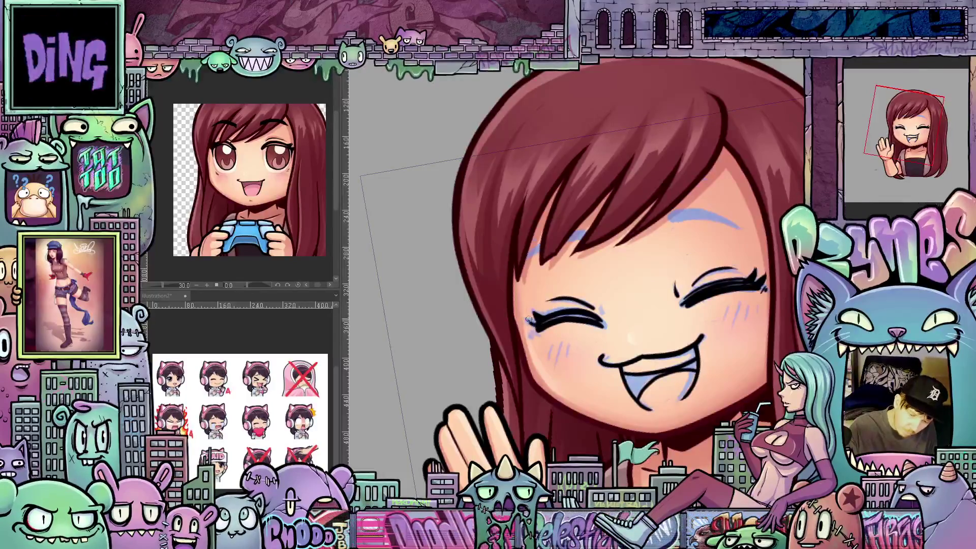
pyautogui.moveTo(526, 316); pyautogui.dragTo(543, 340)
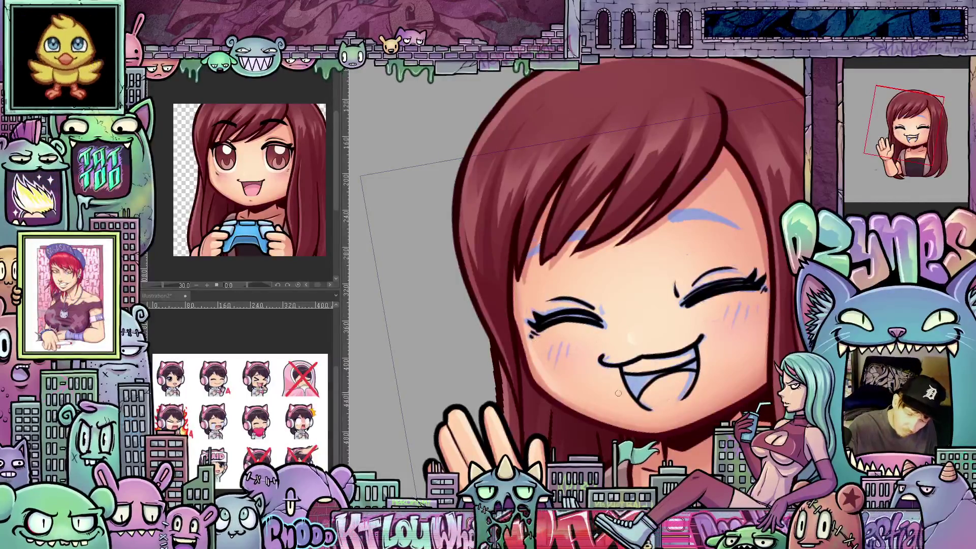
pyautogui.moveTo(644, 409)
pyautogui.mouseDown()
pyautogui.moveTo(573, 391)
pyautogui.moveTo(688, 379)
pyautogui.mouseUp()
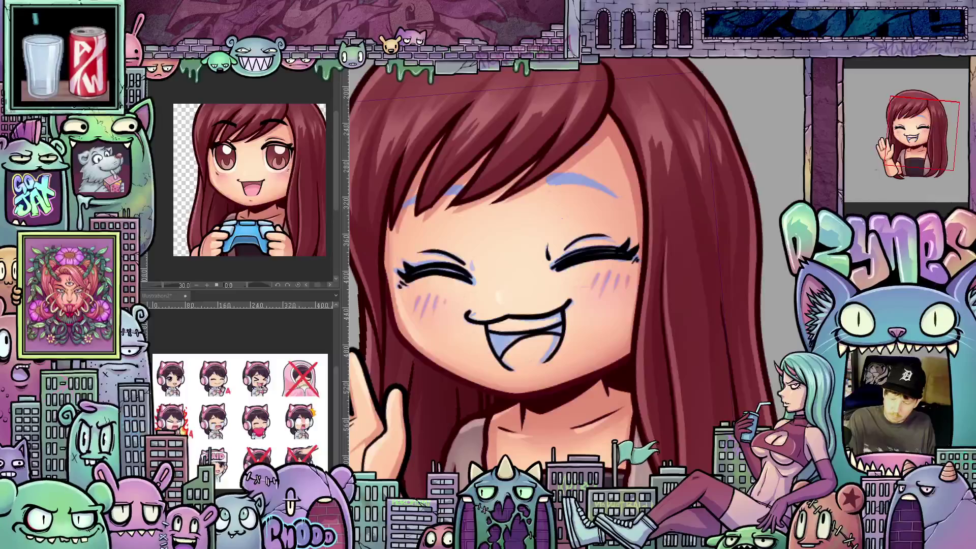
pyautogui.press('^')
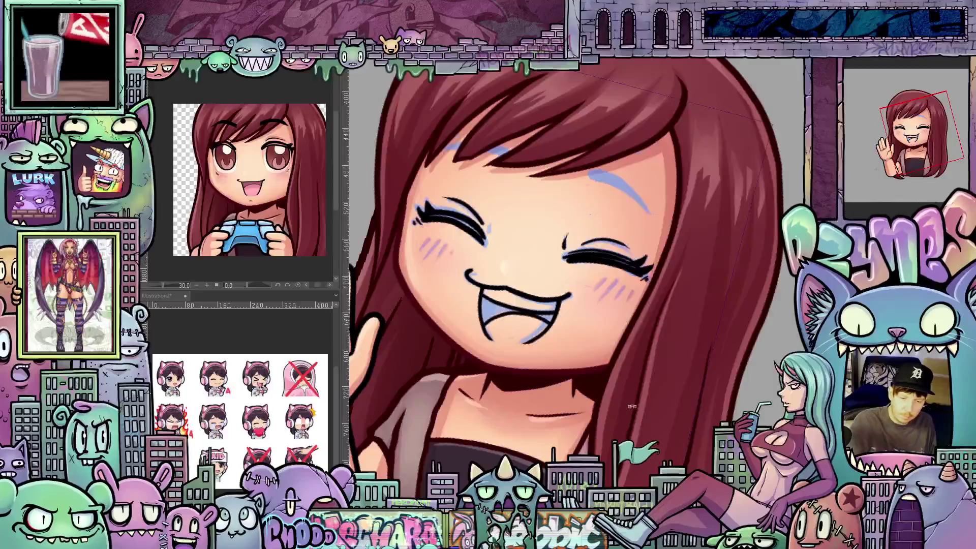
pyautogui.press('^')
pyautogui.press('^')
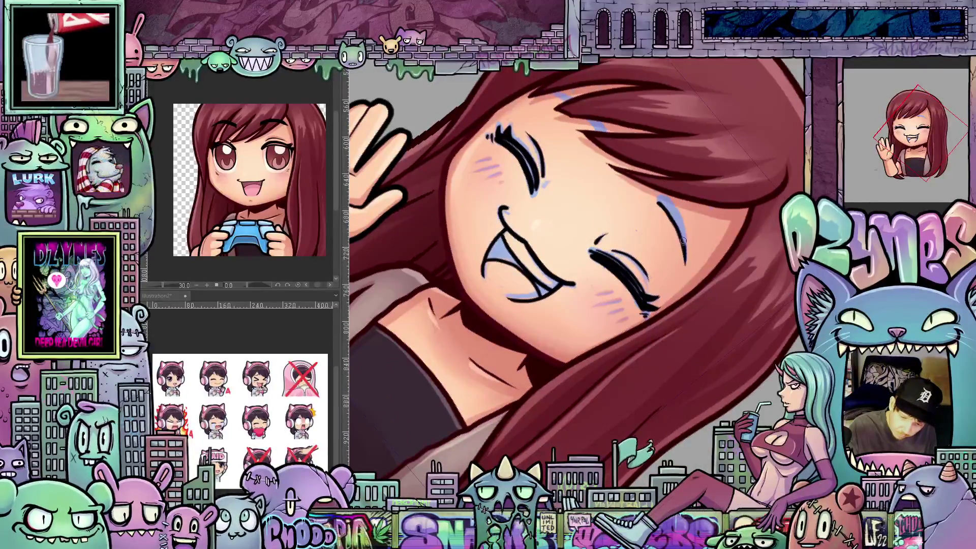
pyautogui.moveTo(678, 217)
pyautogui.mouseDown()
pyautogui.moveTo(658, 197)
pyautogui.moveTo(674, 223)
pyautogui.mouseUp()
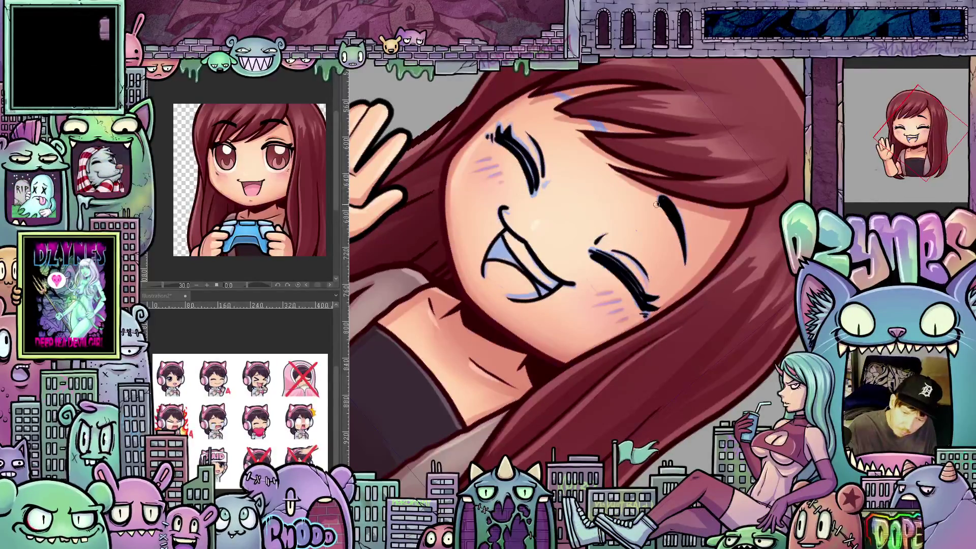
pyautogui.hotkey('ctrl', '0')
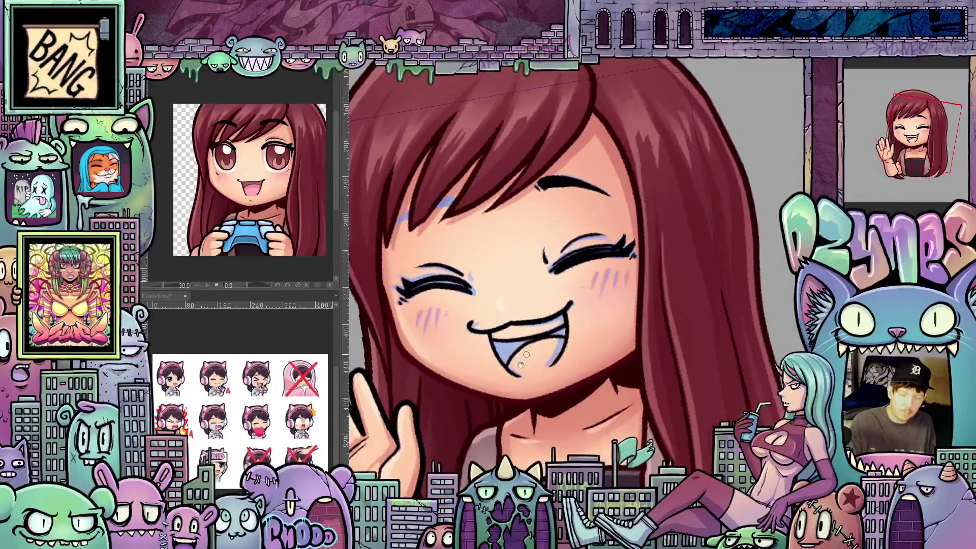
pyautogui.scroll(5, 697, 344)
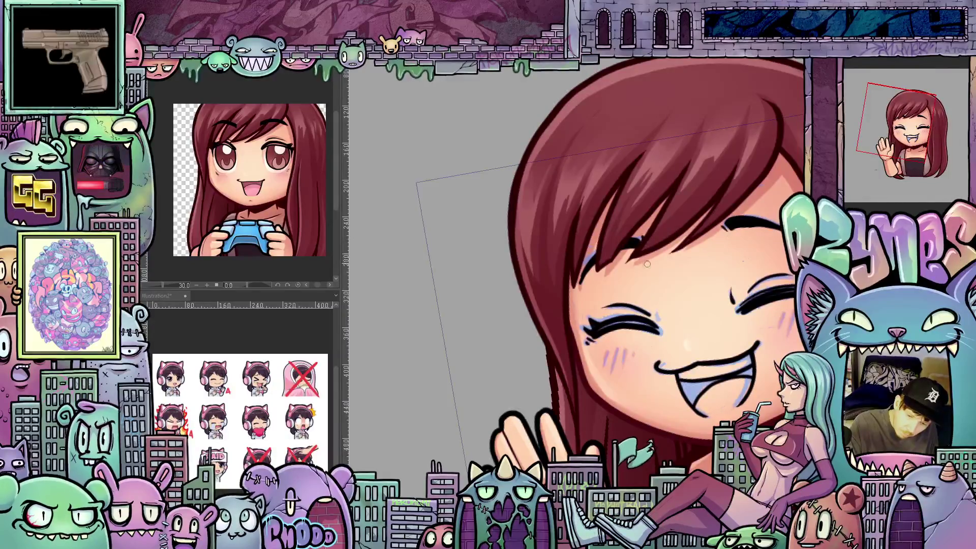
pyautogui.moveTo(732, 340); pyautogui.dragTo(646, 311)
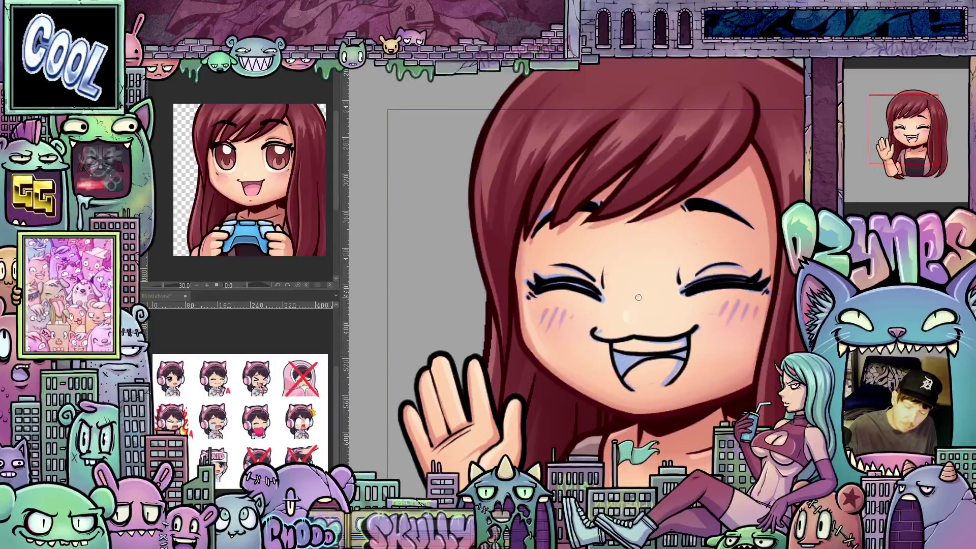
pyautogui.moveTo(735, 402)
pyautogui.mouseDown()
pyautogui.moveTo(702, 376)
pyautogui.moveTo(740, 349)
pyautogui.mouseUp()
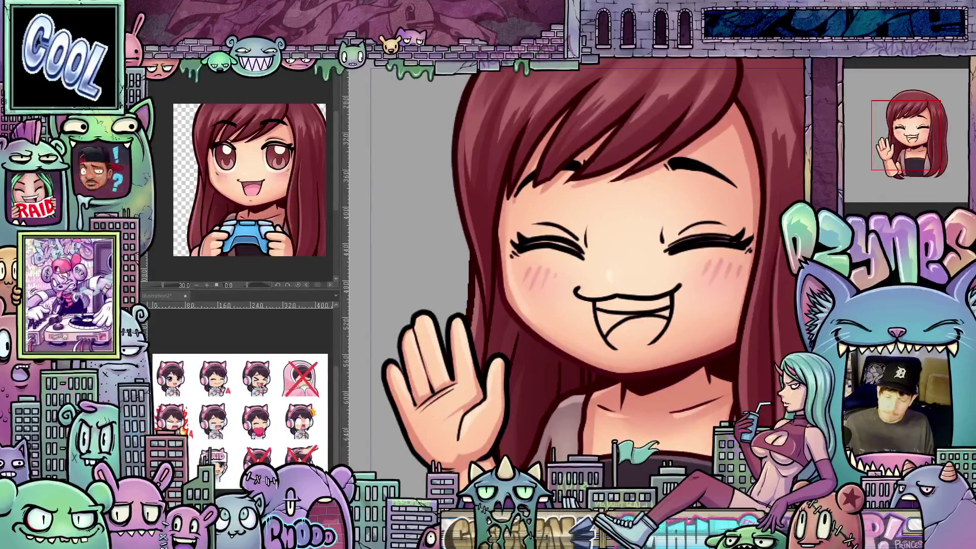
# Lasso the left closed eye, move it slightly down-left and turn it a little clockwise.
pyautogui.scroll(-3, 698, 344)
pyautogui.moveTo(698, 344); pyautogui.dragTo(682, 400)
pyautogui.scroll(2, 662, 372)
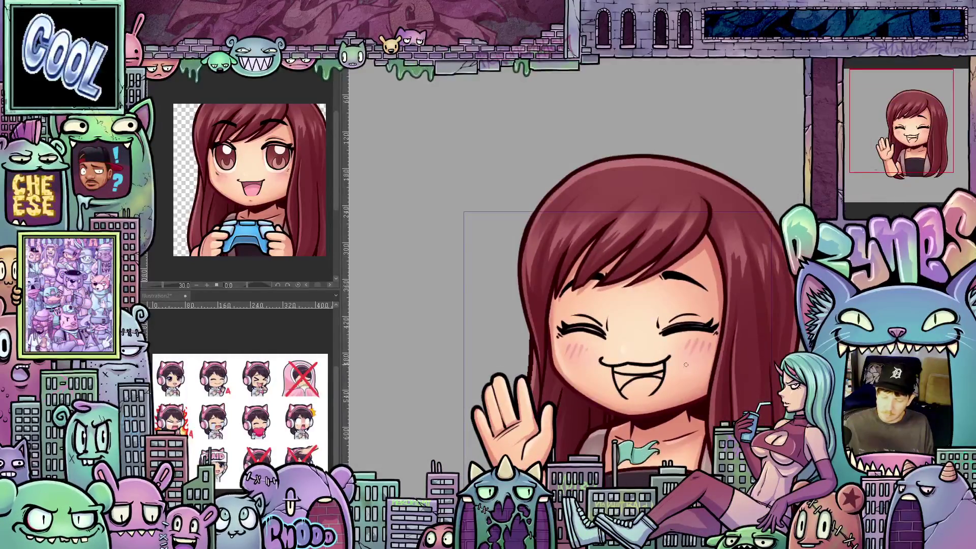
pyautogui.scroll(2, 675, 361)
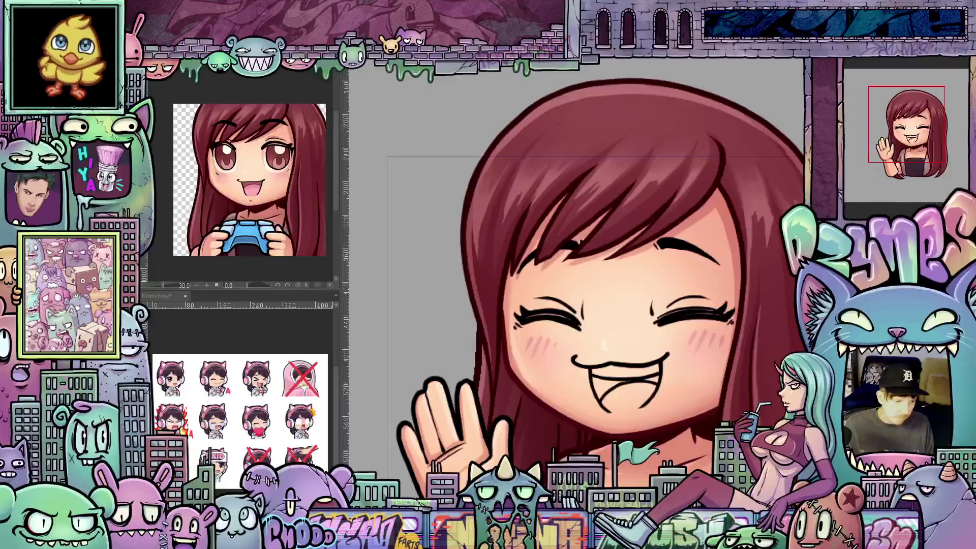
pyautogui.moveTo(593, 331); pyautogui.dragTo(584, 285)
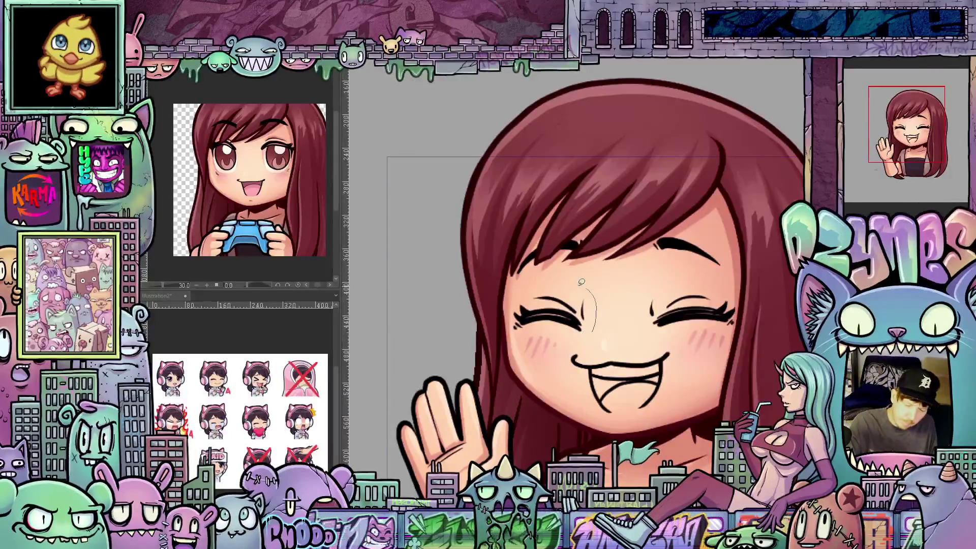
pyautogui.moveTo(533, 329); pyautogui.dragTo(528, 328)
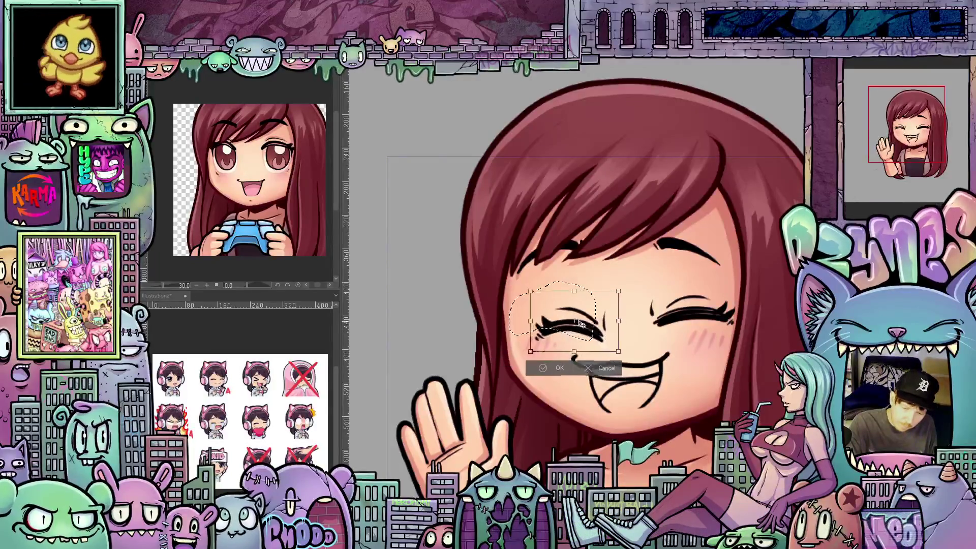
pyautogui.click(586, 358)
pyautogui.moveTo(562, 311); pyautogui.dragTo(558, 322)
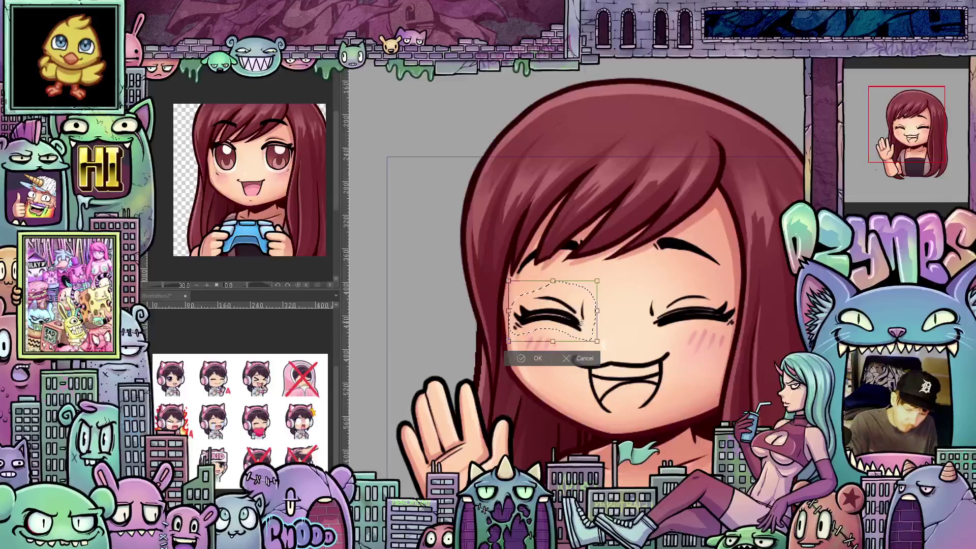
pyautogui.moveTo(631, 326)
pyautogui.mouseDown()
pyautogui.moveTo(627, 344)
pyautogui.moveTo(584, 325)
pyautogui.mouseUp()
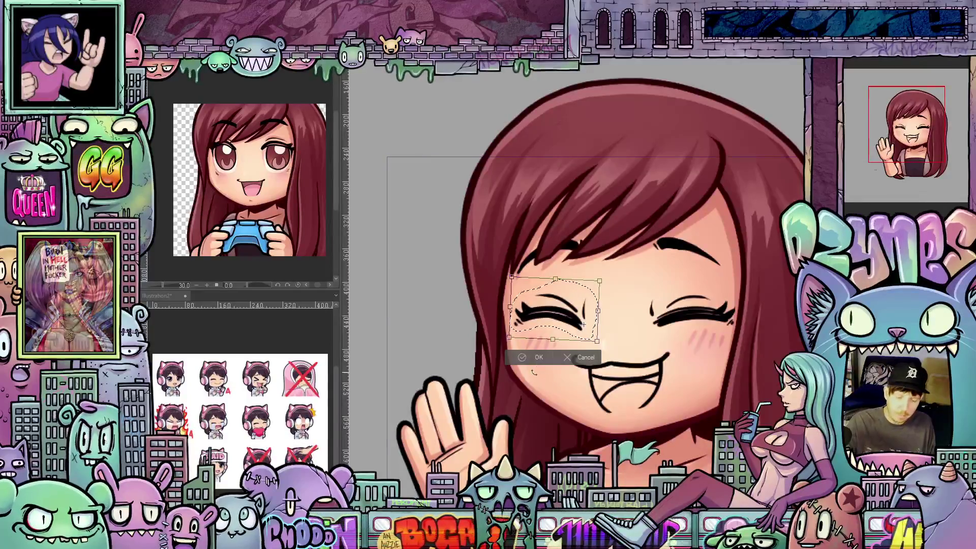
pyautogui.click(539, 357)
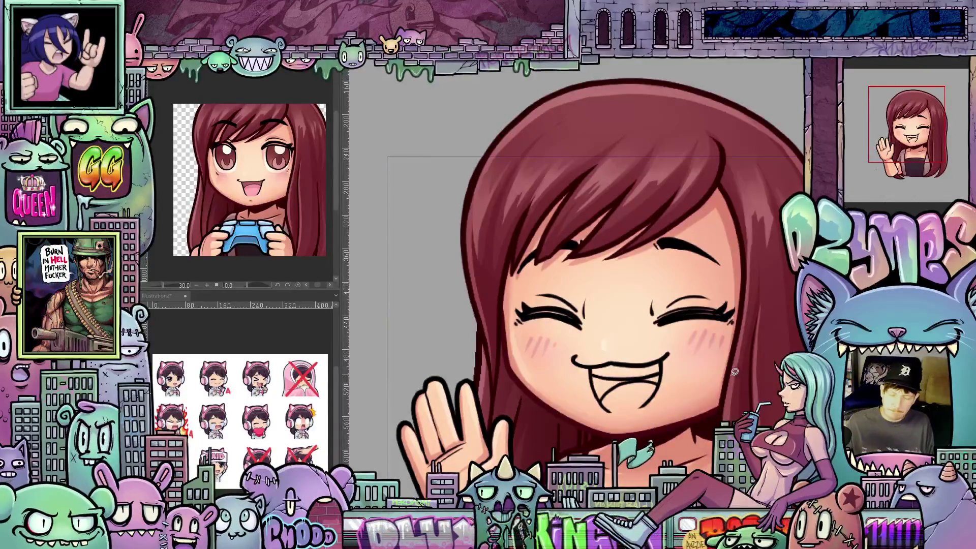
pyautogui.scroll(-3, 735, 372)
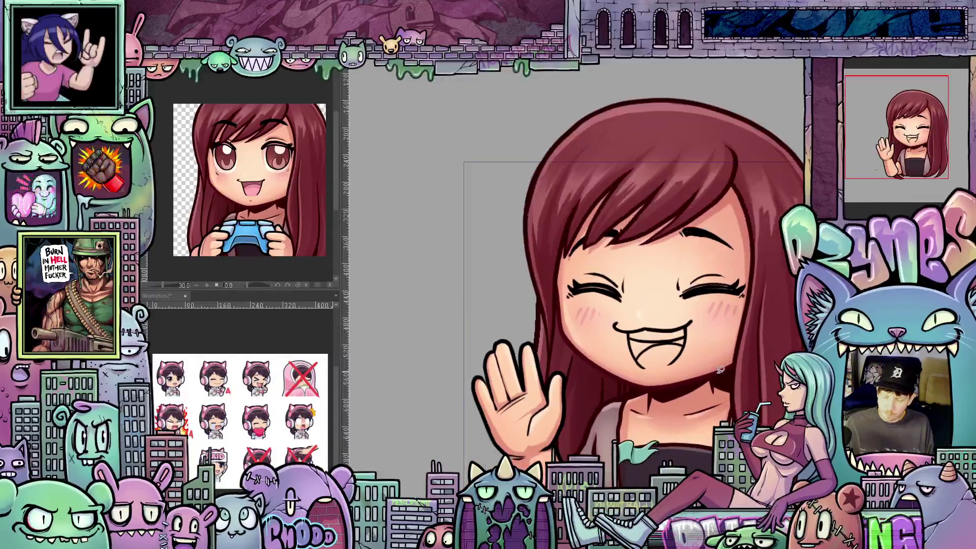
pyautogui.scroll(2, 721, 370)
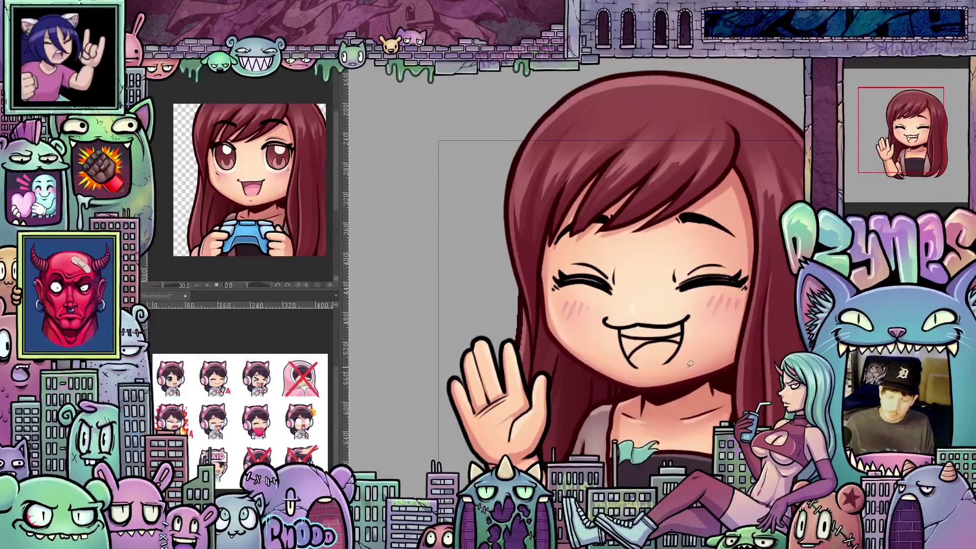
# Try a soft highlight on the face's skin, then undo it with Ctrl+Z.
pyautogui.scroll(2, 691, 364)
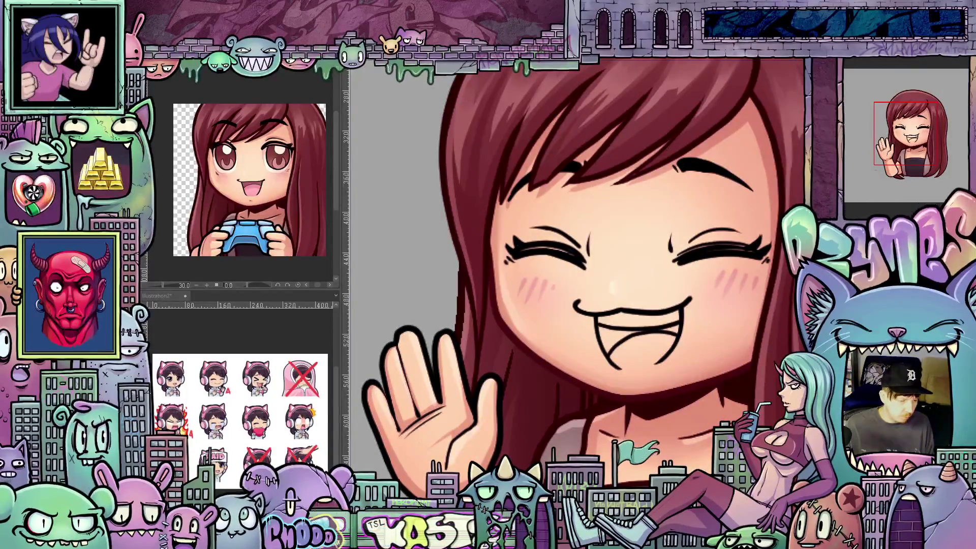
pyautogui.moveTo(712, 387)
pyautogui.mouseDown()
pyautogui.moveTo(730, 363)
pyautogui.moveTo(645, 265)
pyautogui.mouseUp()
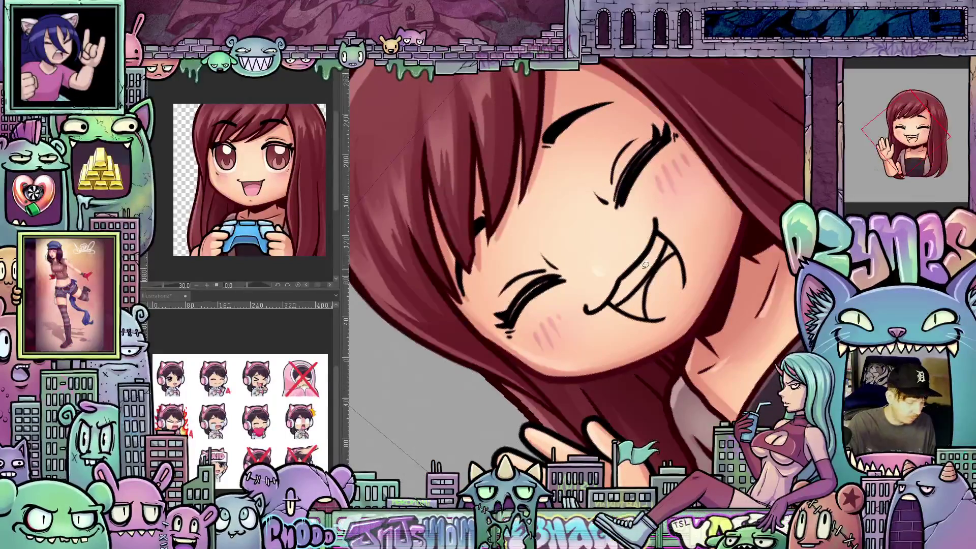
pyautogui.click(645, 273)
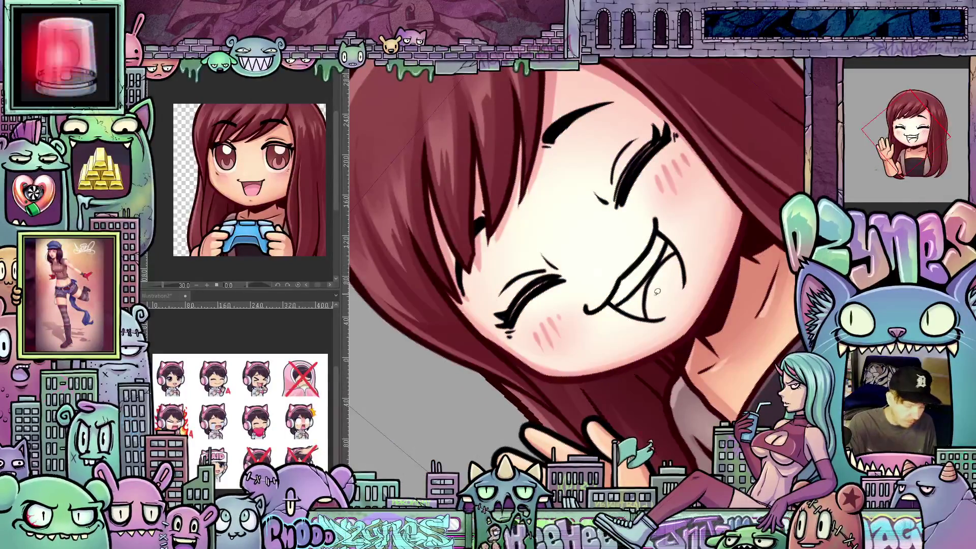
pyautogui.hotkey('ctrl', 'z')
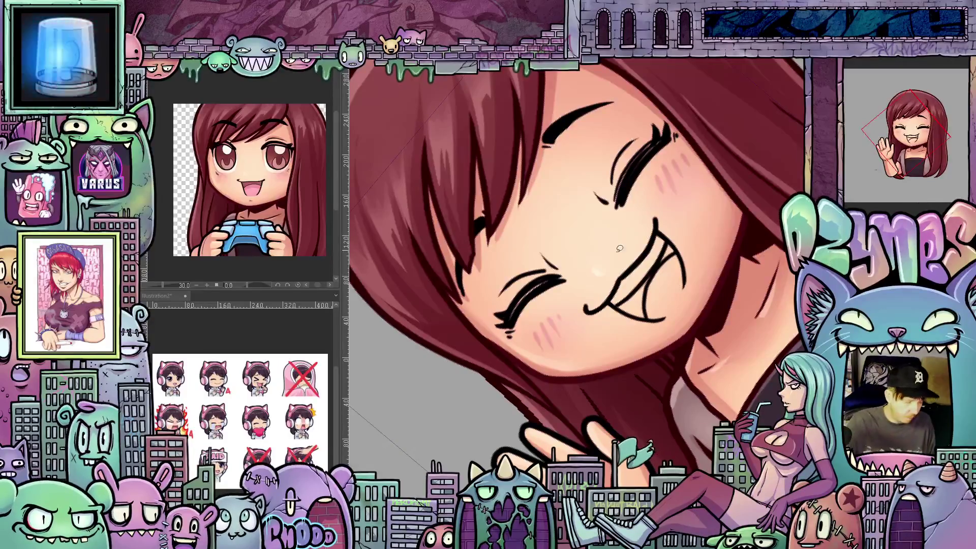
# Fill the teeth white and brush pink inside the laughing mouth.
pyautogui.click(640, 277)
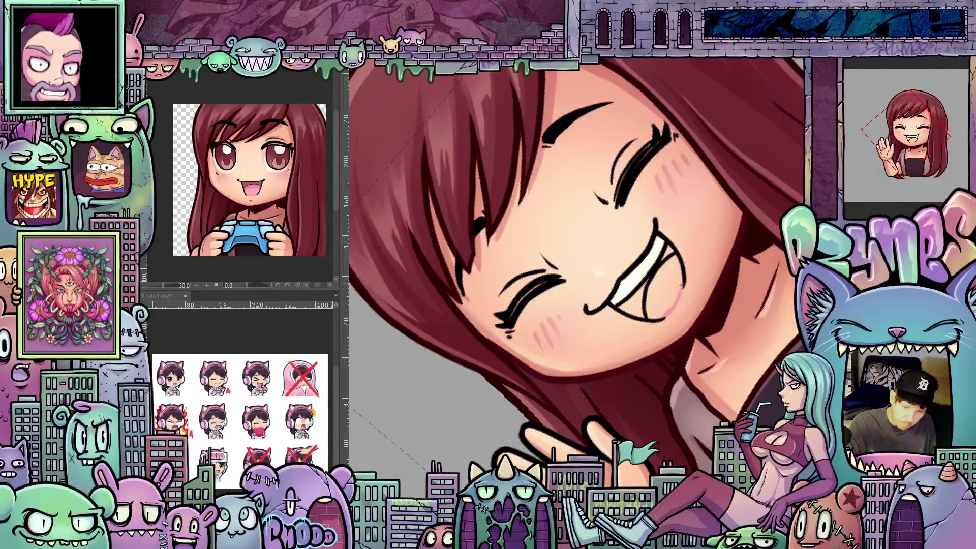
pyautogui.moveTo(674, 293); pyautogui.dragTo(658, 324)
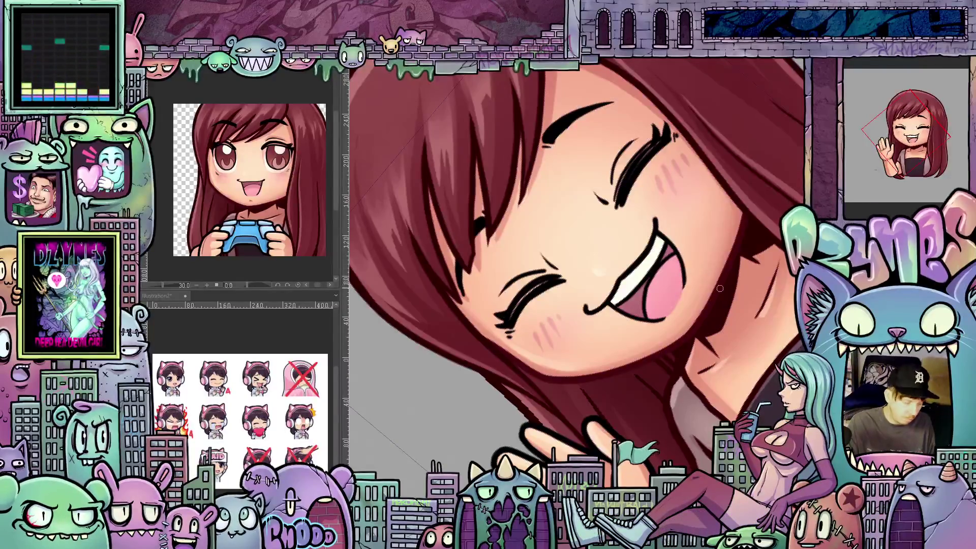
pyautogui.moveTo(728, 279)
pyautogui.mouseDown()
pyautogui.moveTo(722, 358)
pyautogui.moveTo(733, 327)
pyautogui.mouseUp()
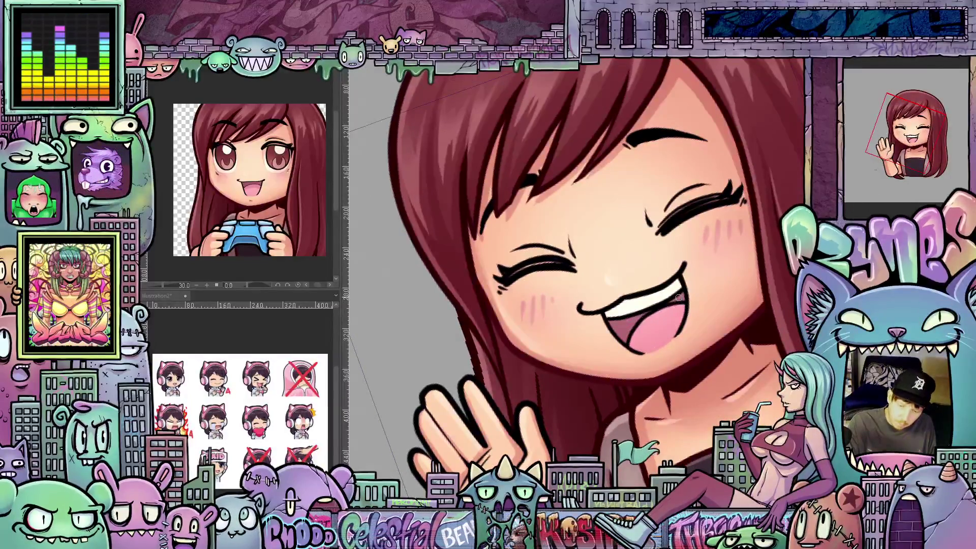
pyautogui.moveTo(728, 325)
pyautogui.mouseDown()
pyautogui.moveTo(701, 372)
pyautogui.moveTo(713, 364)
pyautogui.mouseUp()
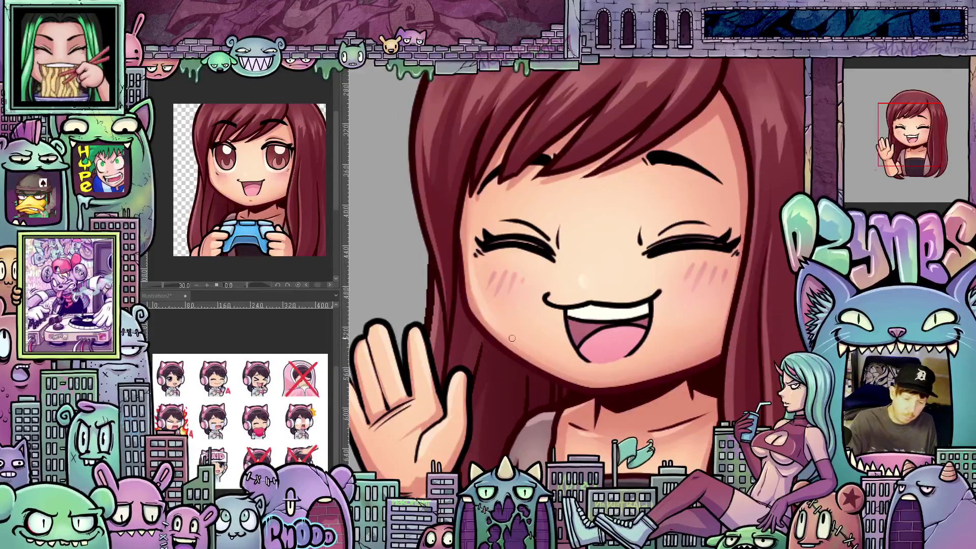
pyautogui.moveTo(512, 338)
pyautogui.mouseDown()
pyautogui.moveTo(686, 346)
pyautogui.moveTo(673, 442)
pyautogui.mouseUp()
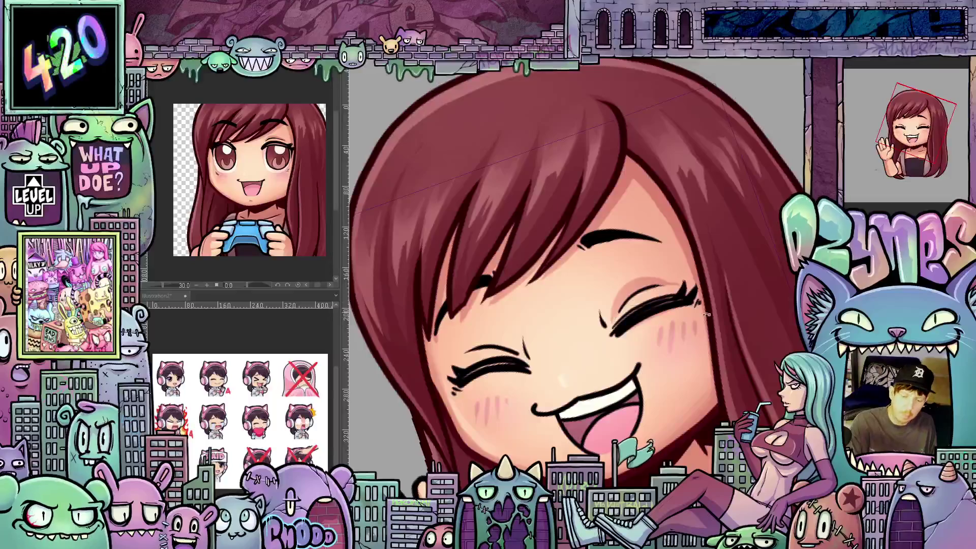
pyautogui.moveTo(706, 314); pyautogui.dragTo(576, 333)
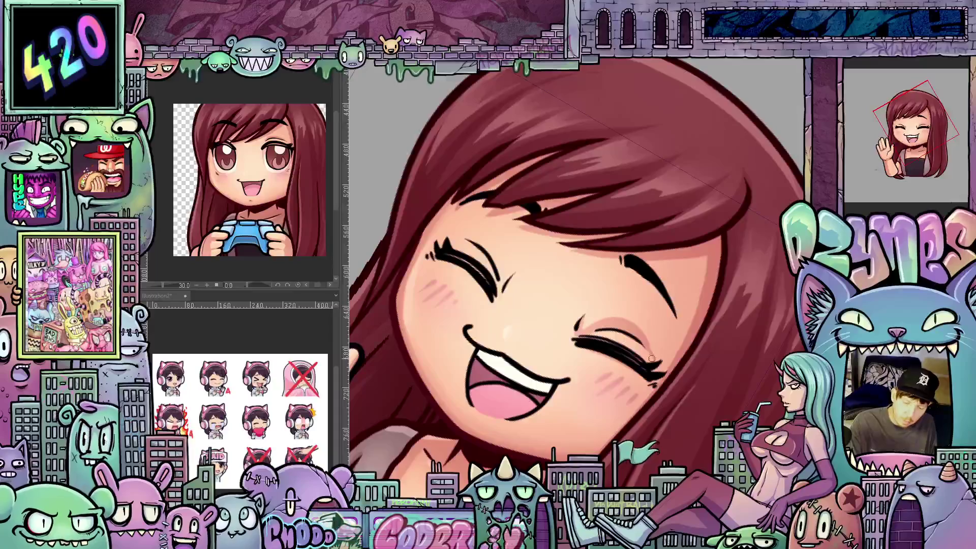
pyautogui.moveTo(649, 350); pyautogui.dragTo(717, 301)
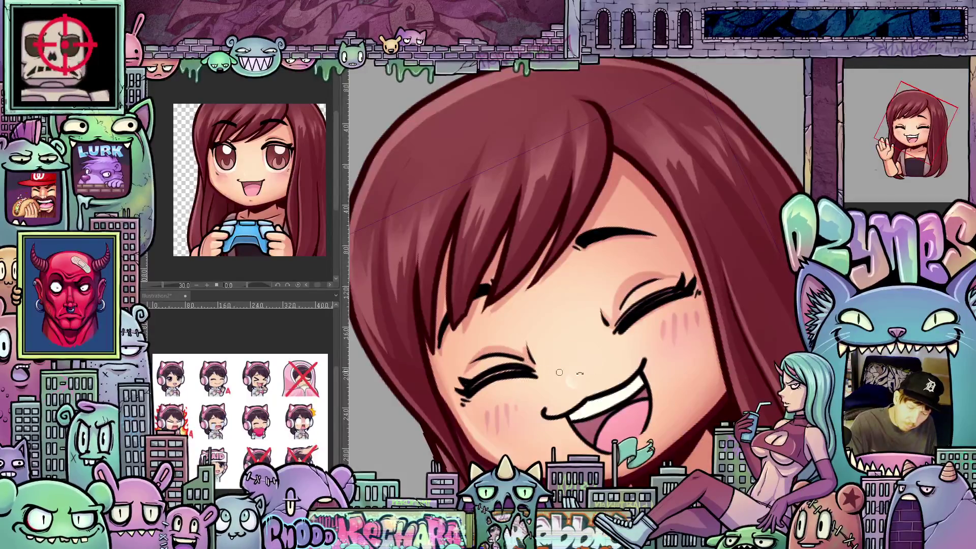
pyautogui.moveTo(559, 372); pyautogui.dragTo(487, 286)
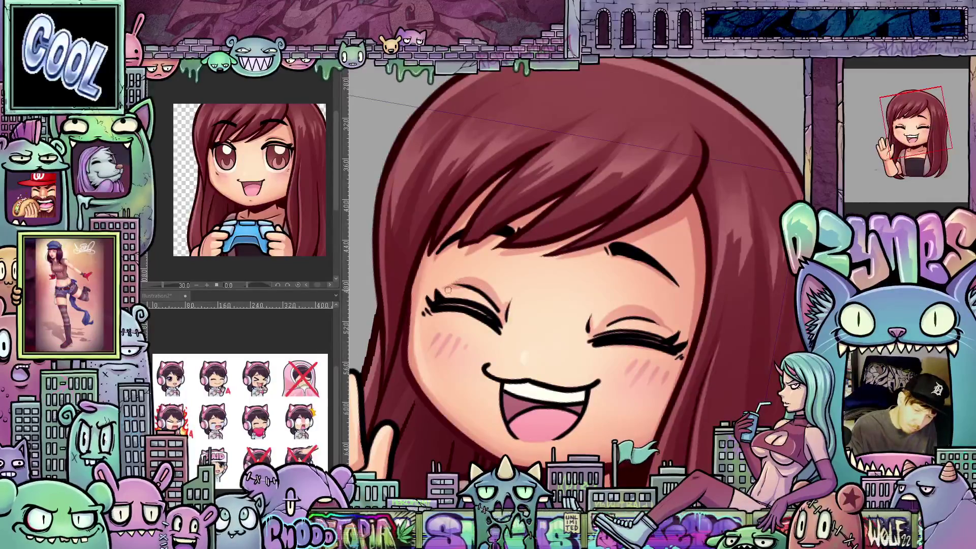
pyautogui.moveTo(492, 316); pyautogui.dragTo(534, 400)
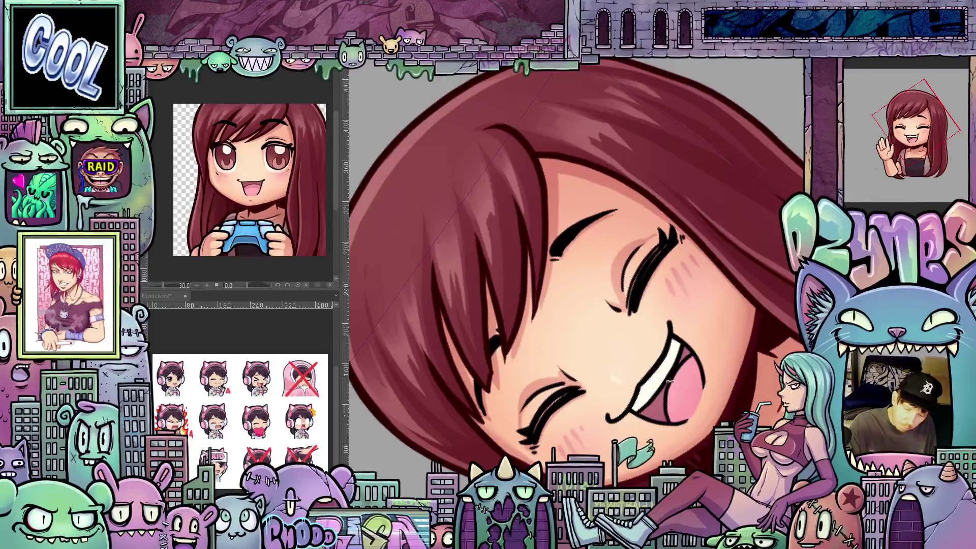
pyautogui.hotkey('ctrl', '@')
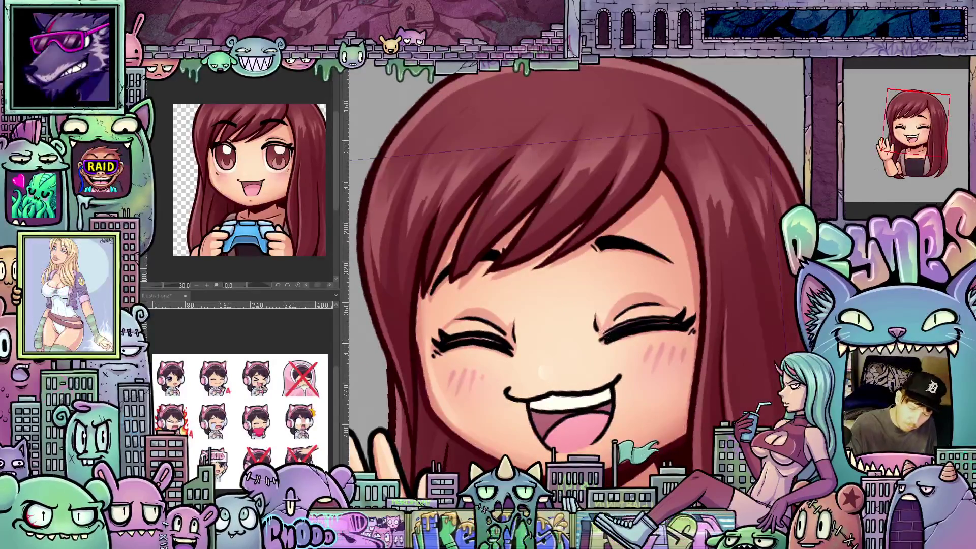
pyautogui.moveTo(619, 342); pyautogui.dragTo(698, 286)
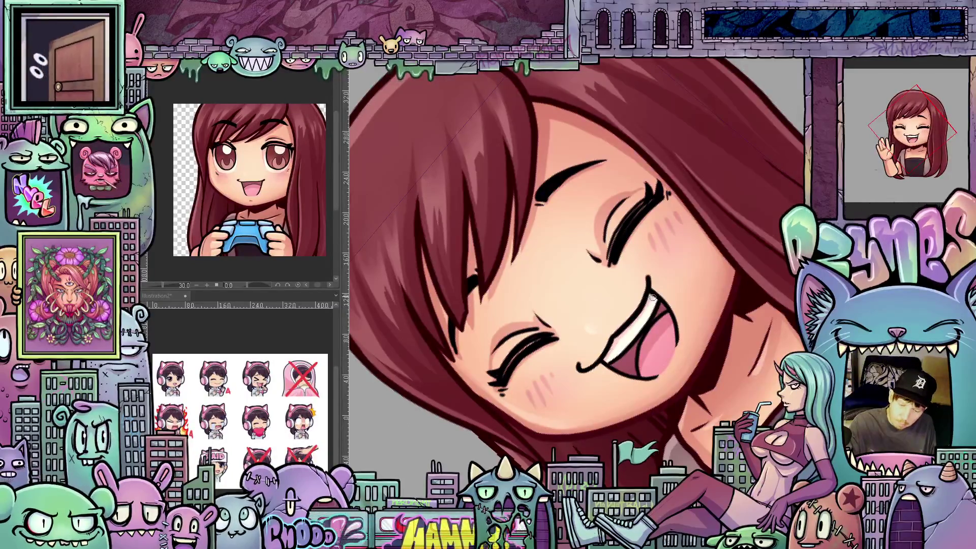
pyautogui.moveTo(653, 298); pyautogui.dragTo(611, 413)
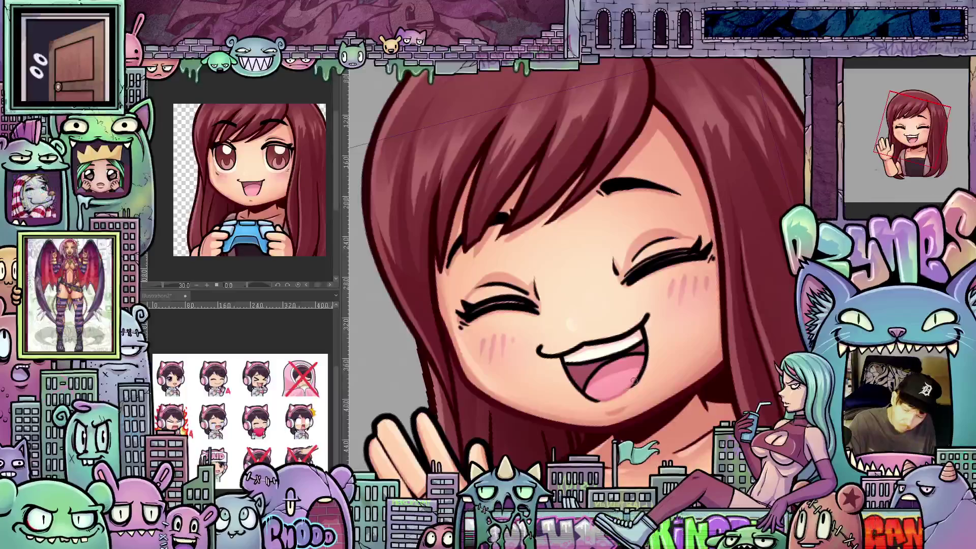
pyautogui.moveTo(687, 372); pyautogui.dragTo(784, 335)
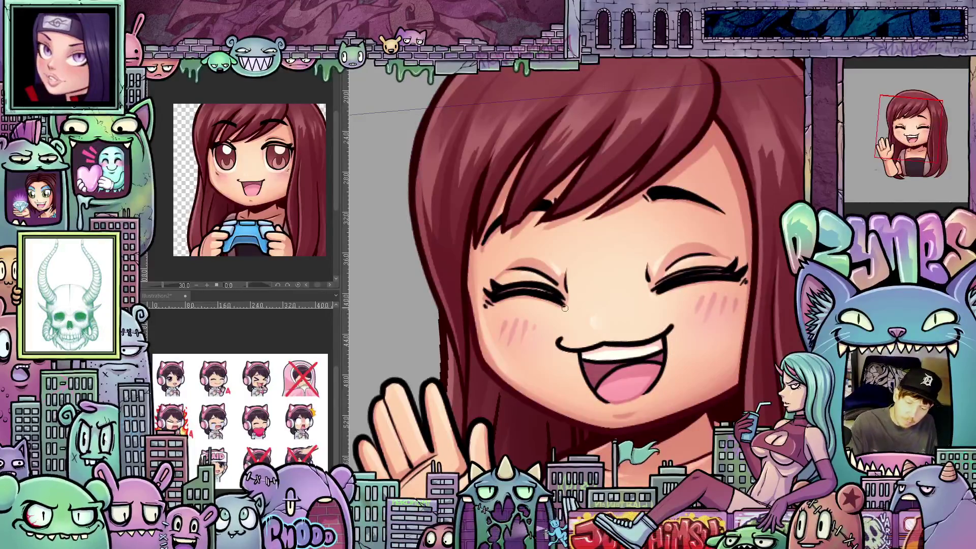
pyautogui.scroll(-1, 641, 325)
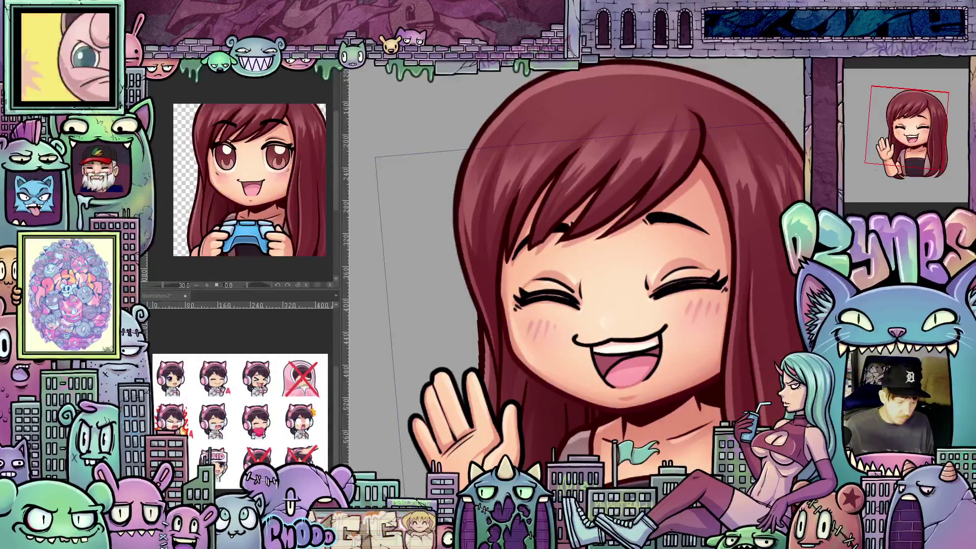
pyautogui.scroll(1, 623, 415)
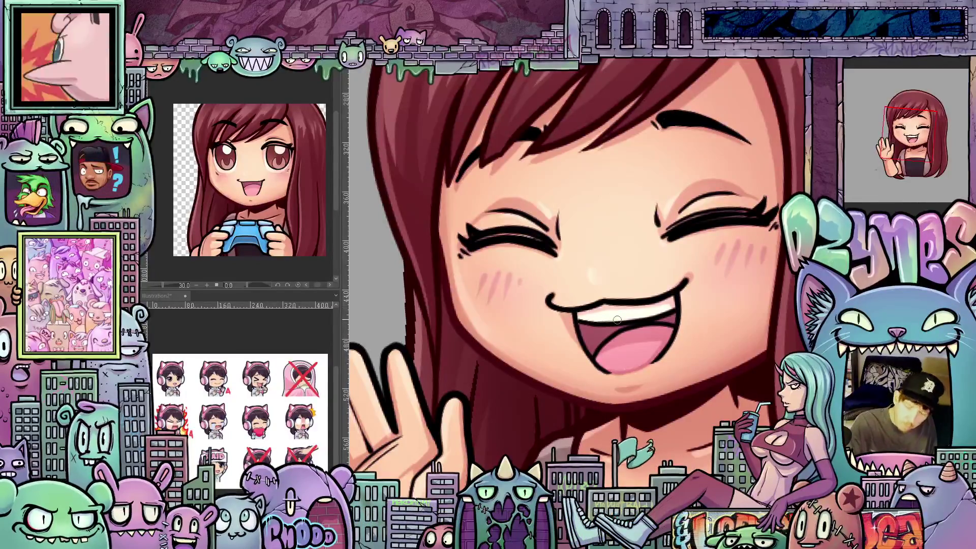
pyautogui.scroll(-8, 645, 311)
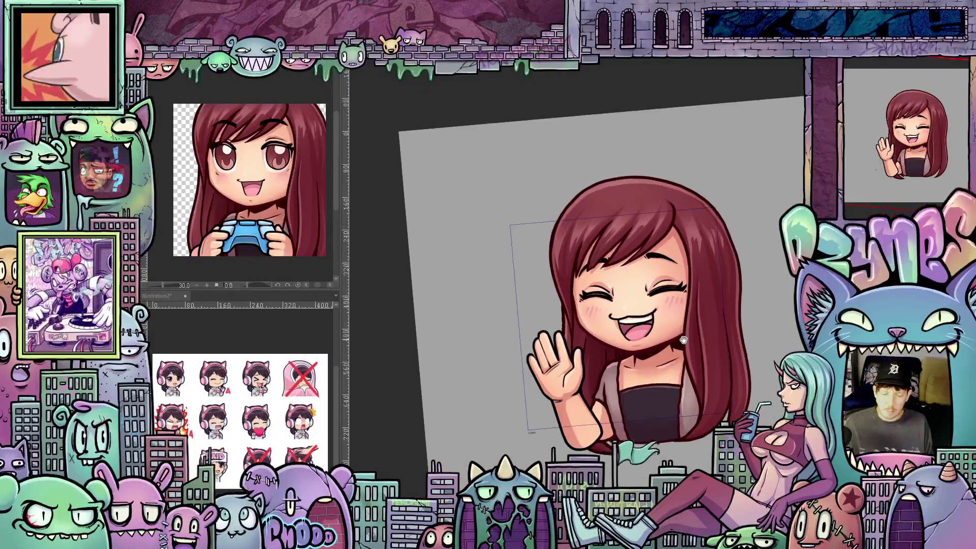
# Pan, reset rotation and fit the whole emote in view, then preview the selection with Quick Mask.
pyautogui.moveTo(678, 337); pyautogui.dragTo(640, 305)
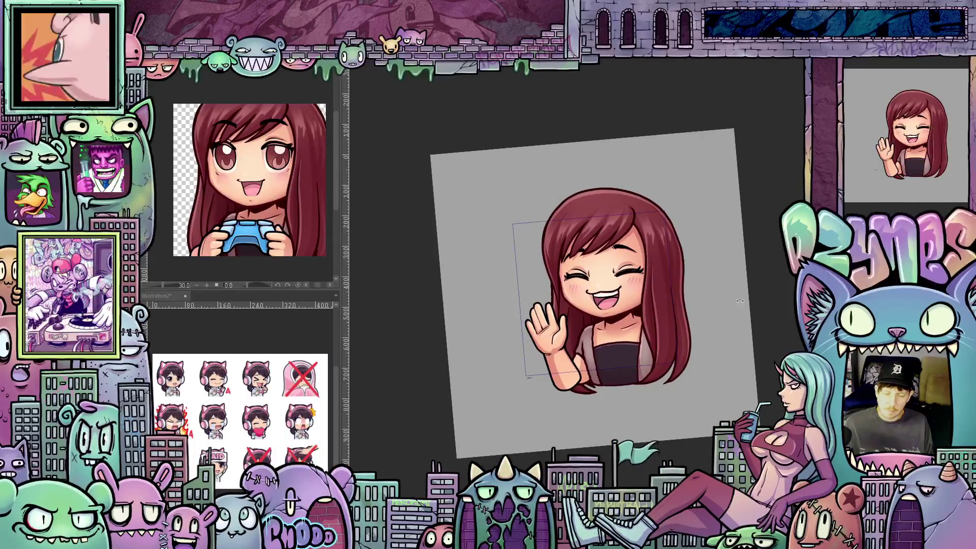
pyautogui.moveTo(740, 301); pyautogui.dragTo(731, 332)
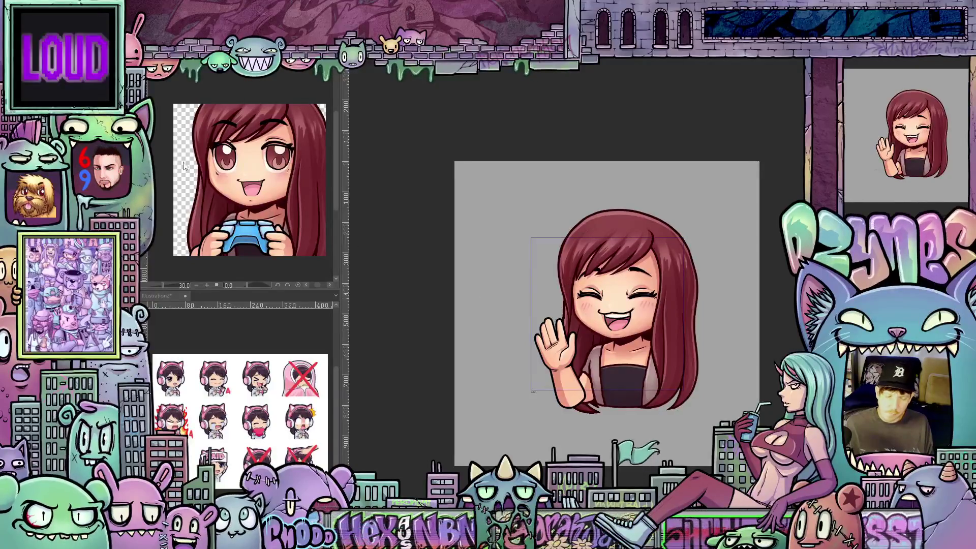
pyautogui.scroll(-1, 764, 350)
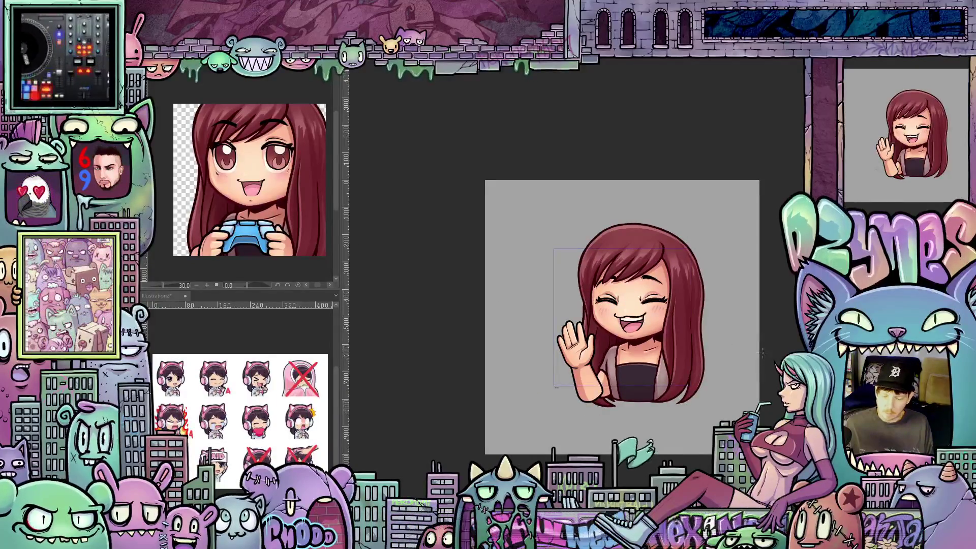
pyautogui.scroll(1, 762, 352)
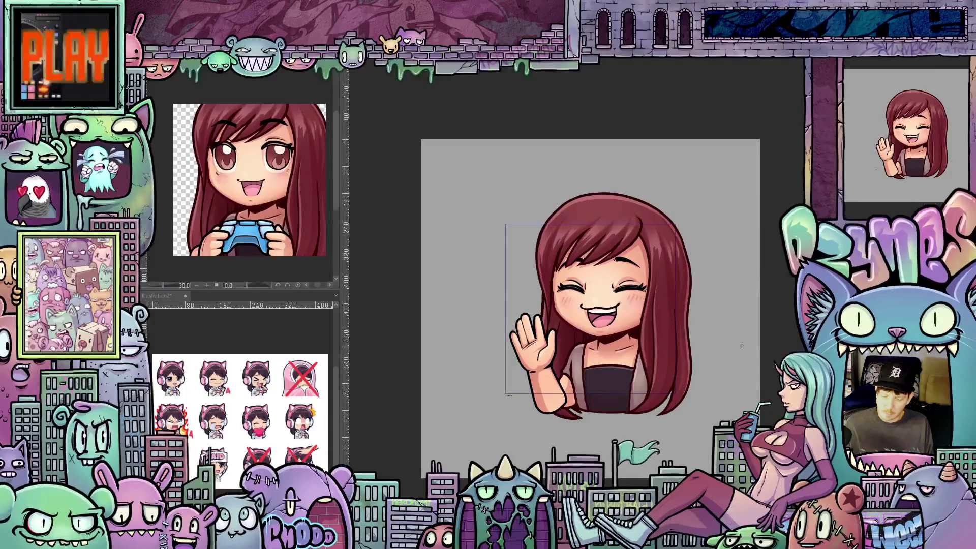
pyautogui.scroll(1, 748, 357)
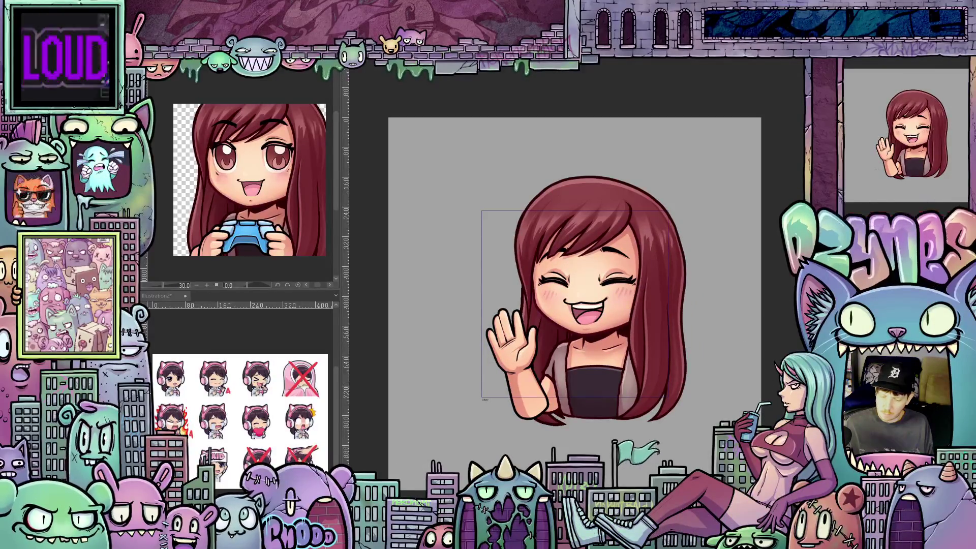
pyautogui.scroll(-1, 732, 338)
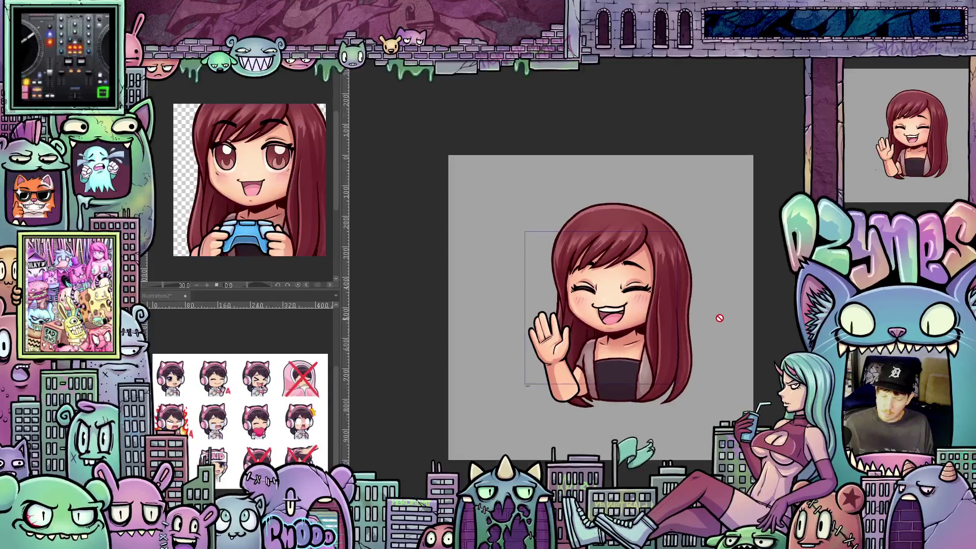
pyautogui.hotkey('ctrl', 'm')
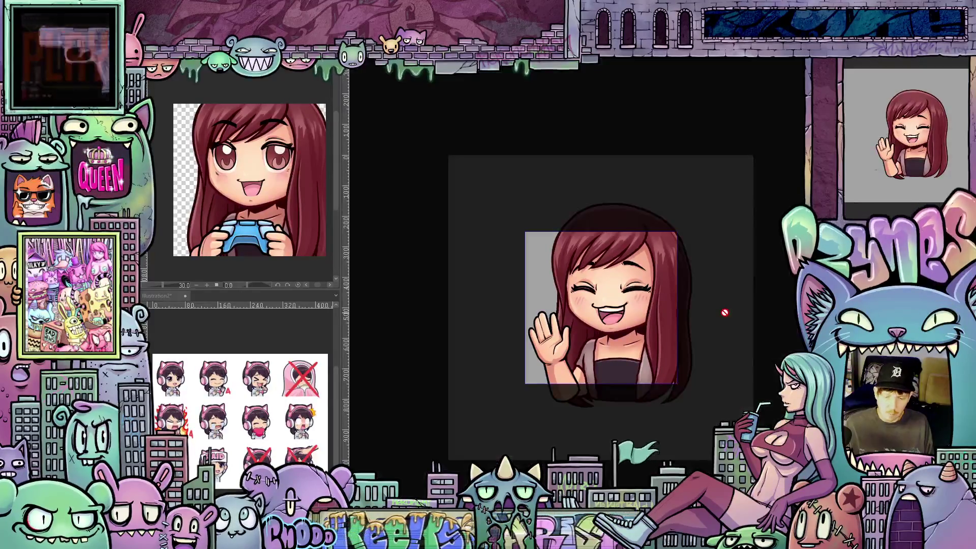
# Turn off Quick Mask, undo the last change, and zoom out to thumbnail size.
pyautogui.hotkey('ctrl', 'm')
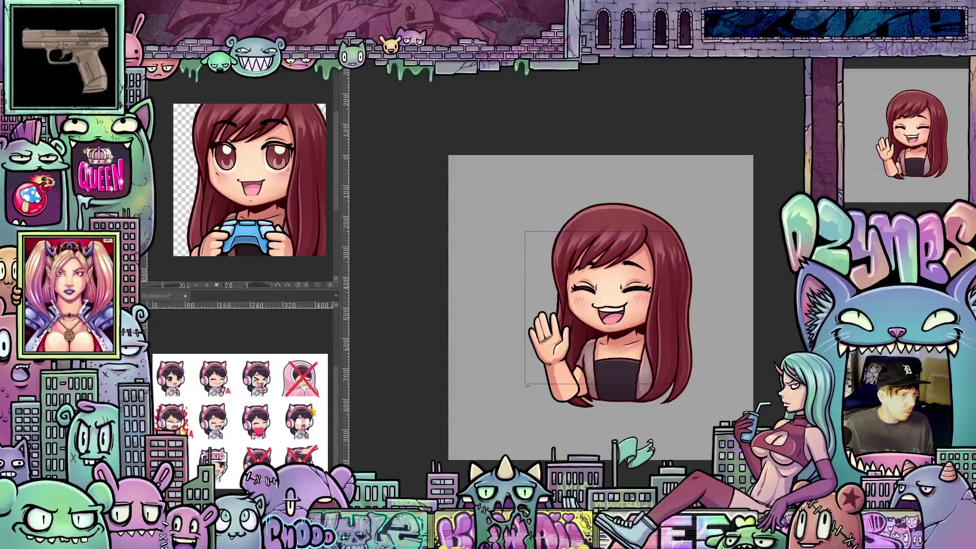
pyautogui.hotkey('ctrl', 'z')
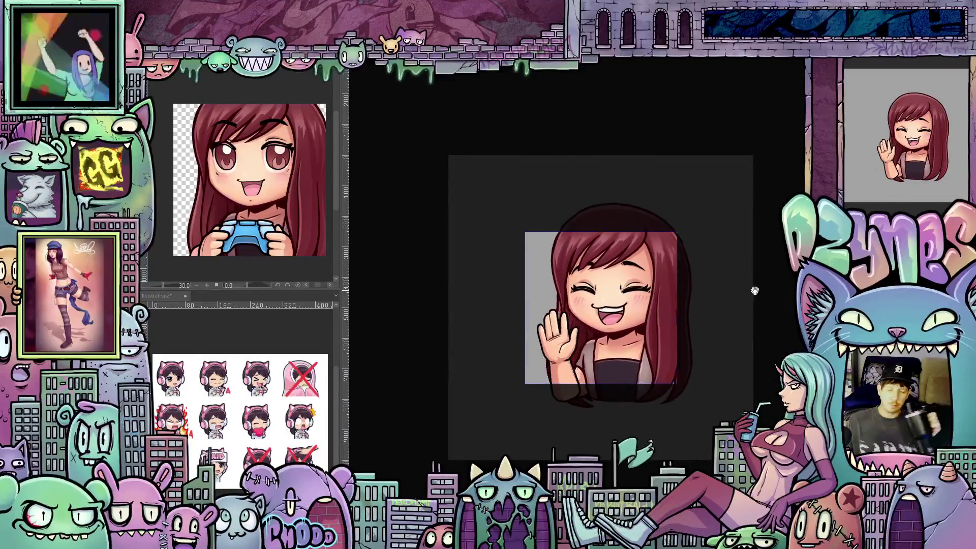
pyautogui.scroll(-3, 753, 292)
pyautogui.scroll(-3, 768, 296)
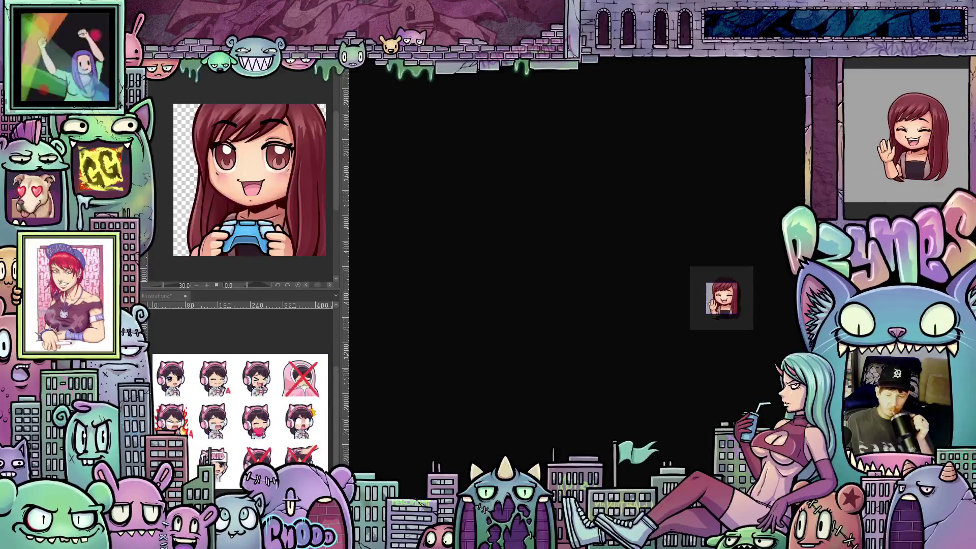
# Inspect the small emote, stop the waving animation preview, and zoom back in.
pyautogui.moveTo(768, 296); pyautogui.dragTo(706, 296)
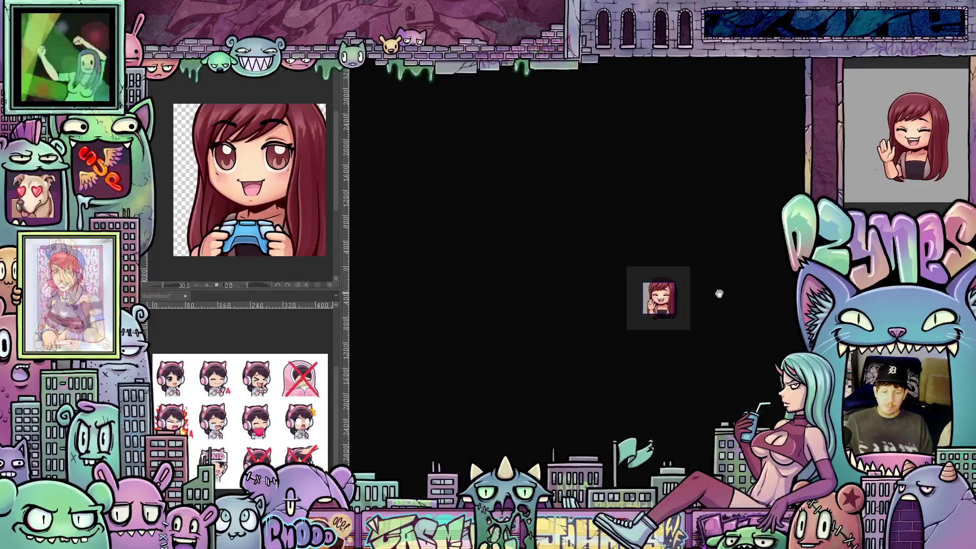
pyautogui.scroll(-2, 715, 298)
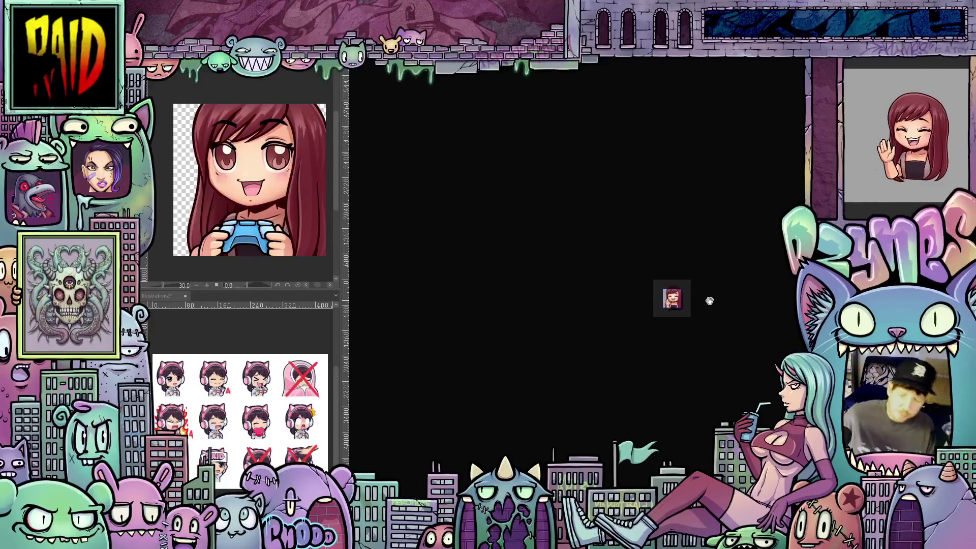
pyautogui.scroll(5, 710, 301)
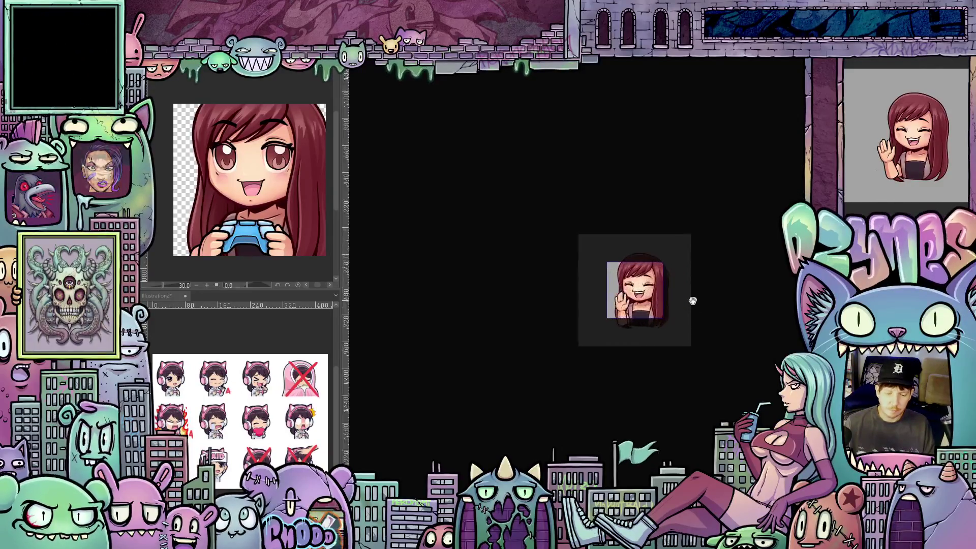
pyautogui.scroll(1, 667, 295)
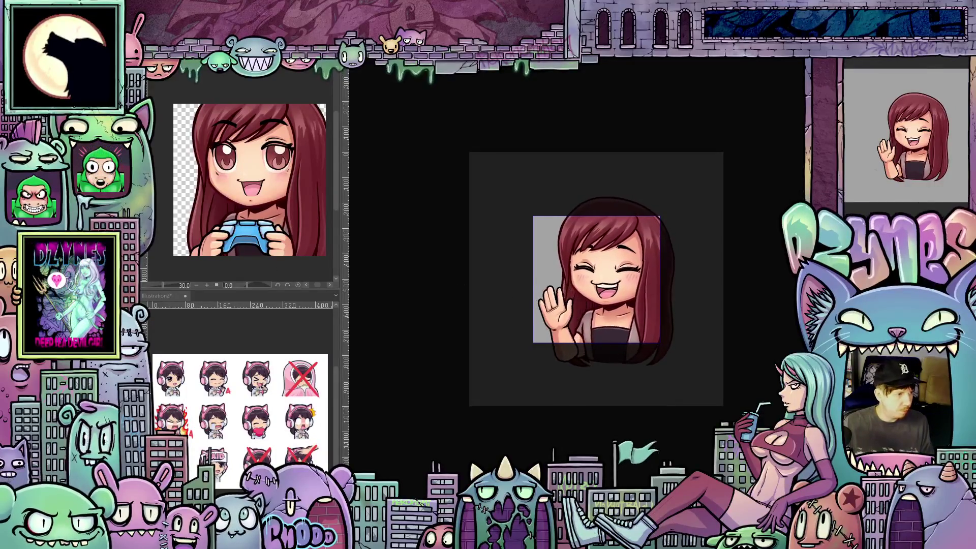
pyautogui.click(547, 262)
pyautogui.hotkey('ctrl', '+')
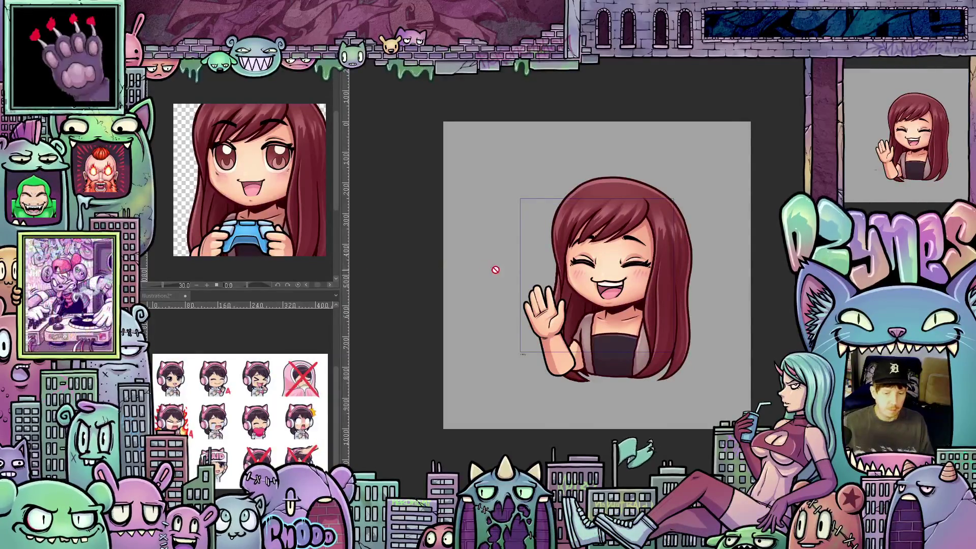
# Zoom and tilt the view onto the face, then begin a Lasso Fill motion line outline beside it.
pyautogui.scroll(3, 495, 270)
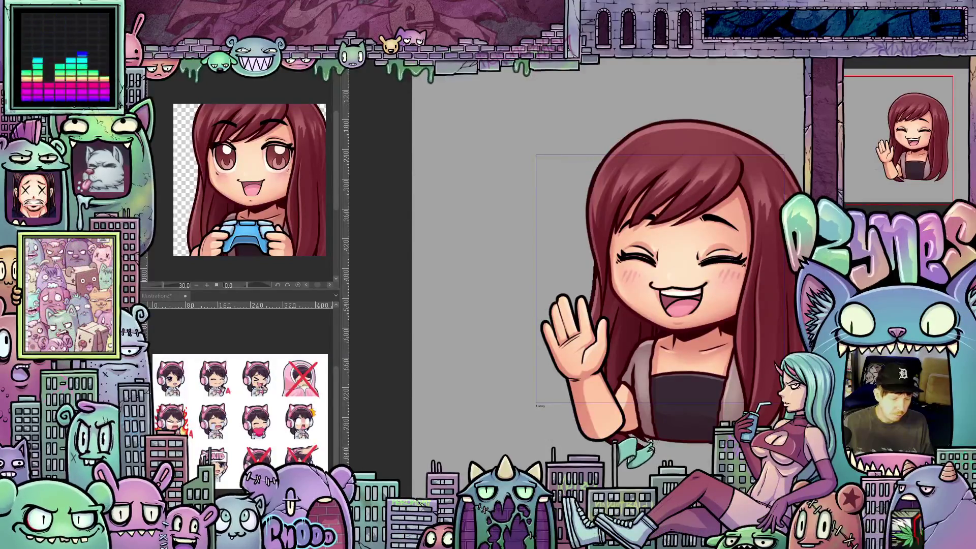
pyautogui.scroll(2, 602, 329)
pyautogui.moveTo(602, 329)
pyautogui.mouseDown()
pyautogui.moveTo(685, 328)
pyautogui.moveTo(615, 267)
pyautogui.mouseUp()
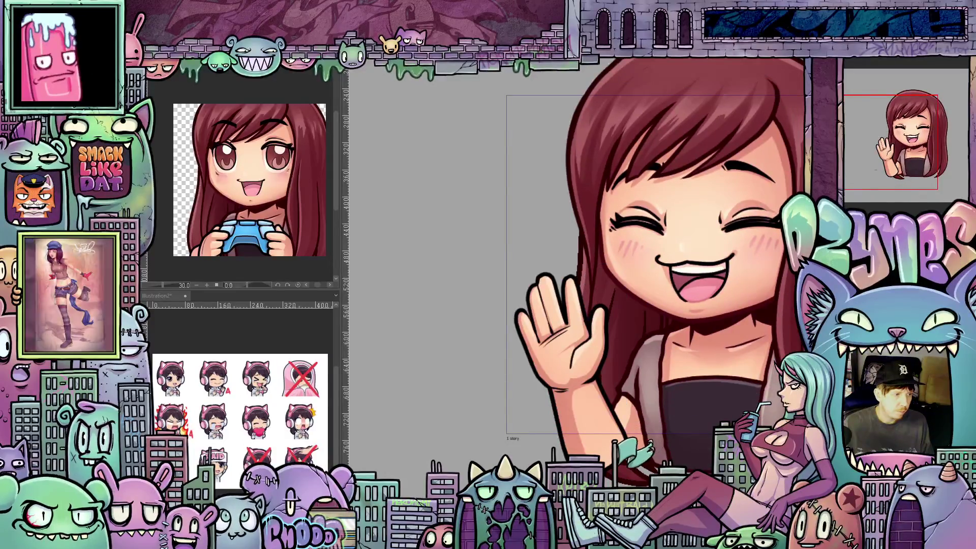
pyautogui.scroll(1, 525, 184)
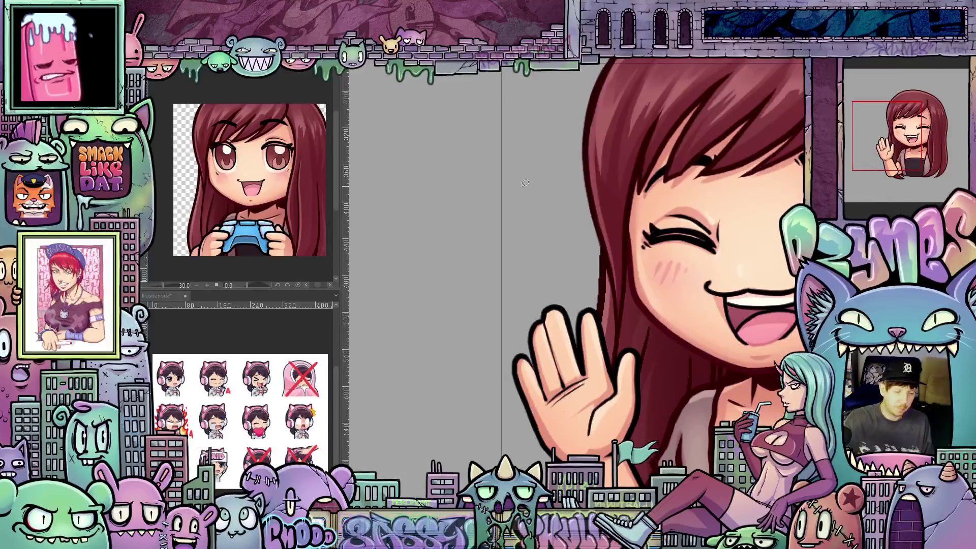
pyautogui.moveTo(652, 392)
pyautogui.mouseDown()
pyautogui.moveTo(645, 424)
pyautogui.moveTo(588, 448)
pyautogui.mouseUp()
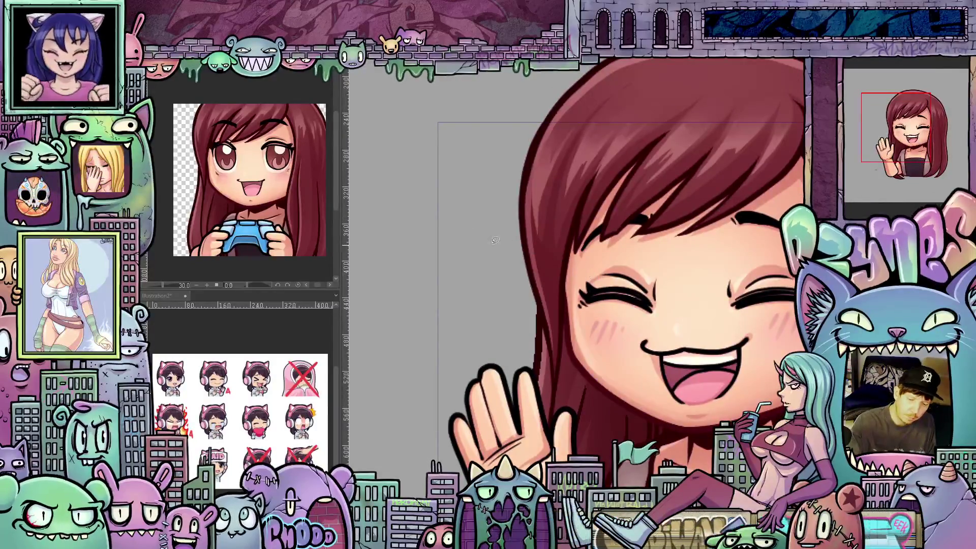
pyautogui.click(472, 213)
pyautogui.click(467, 235)
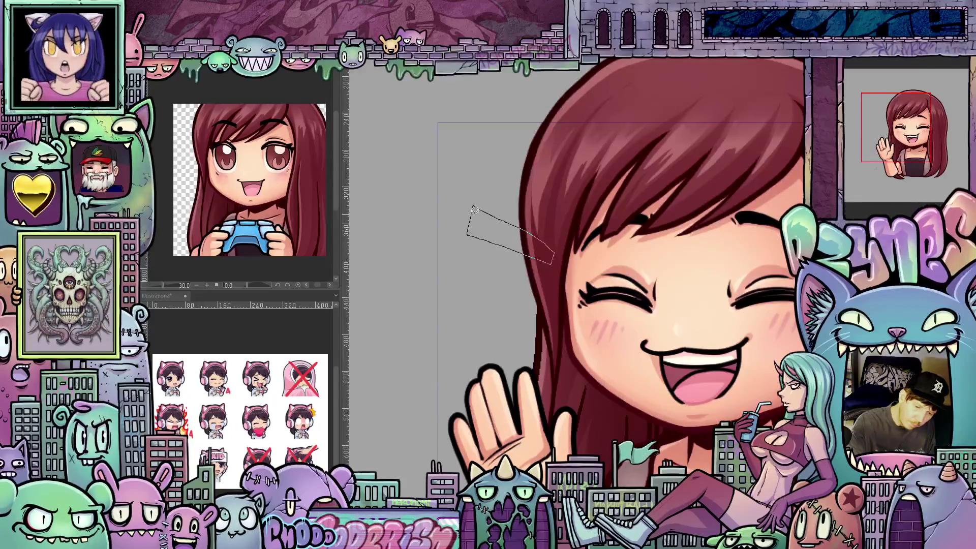
# Draw three blue Lasso Fill motion streaks beside the waving hand and check them upright.
pyautogui.click(475, 209)
pyautogui.moveTo(478, 219)
pyautogui.mouseDown()
pyautogui.moveTo(523, 340)
pyautogui.moveTo(556, 348)
pyautogui.mouseUp()
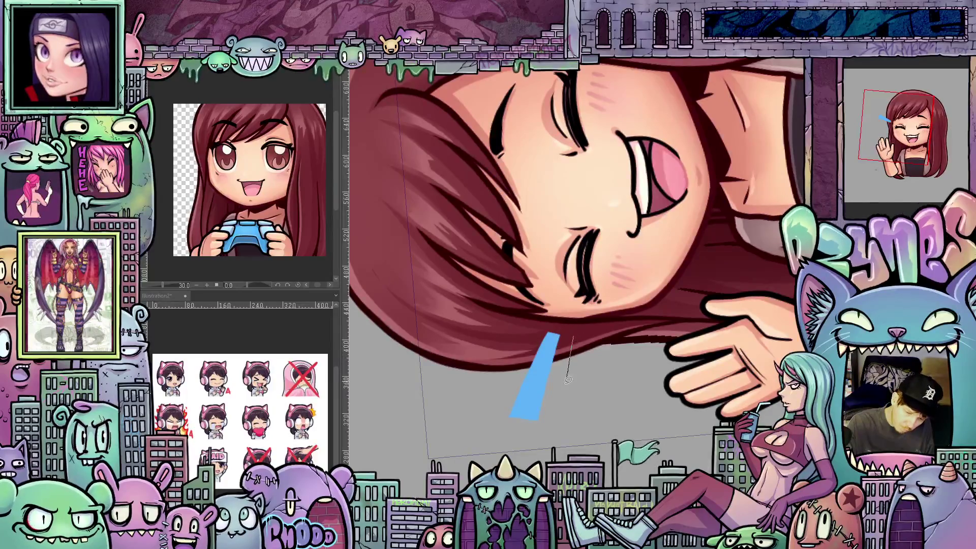
pyautogui.moveTo(569, 380)
pyautogui.mouseDown()
pyautogui.moveTo(566, 397)
pyautogui.moveTo(589, 396)
pyautogui.moveTo(593, 370)
pyautogui.mouseUp()
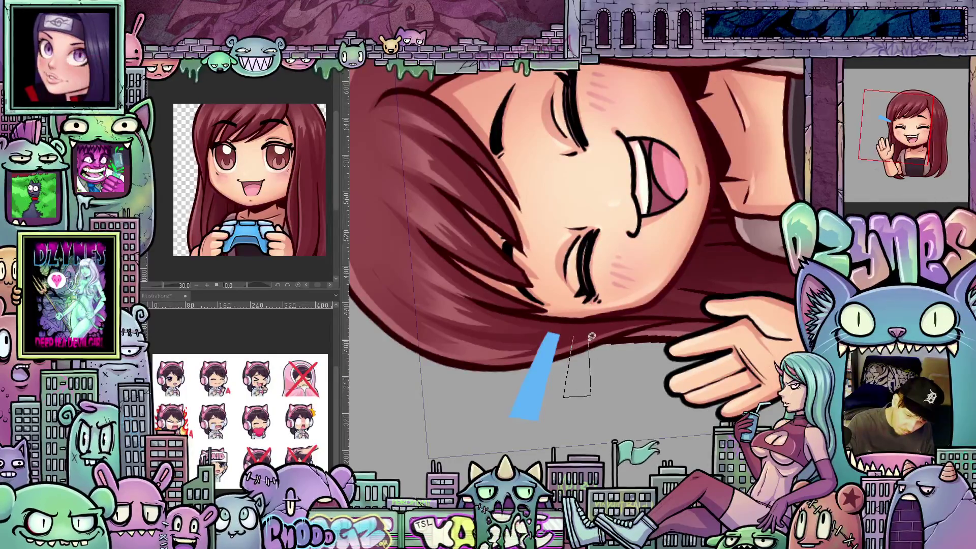
pyautogui.moveTo(579, 334); pyautogui.dragTo(580, 333)
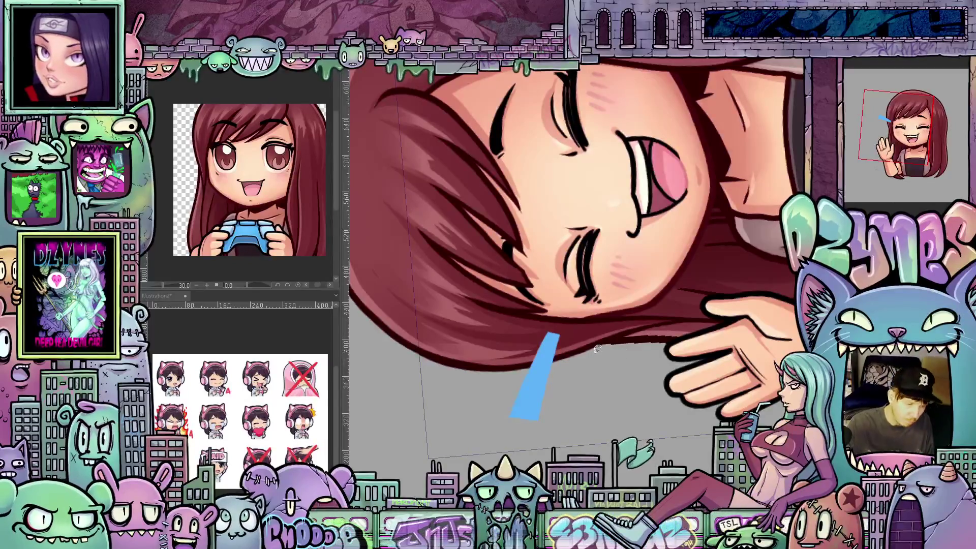
pyautogui.moveTo(570, 380)
pyautogui.mouseDown()
pyautogui.moveTo(566, 396)
pyautogui.moveTo(598, 391)
pyautogui.mouseUp()
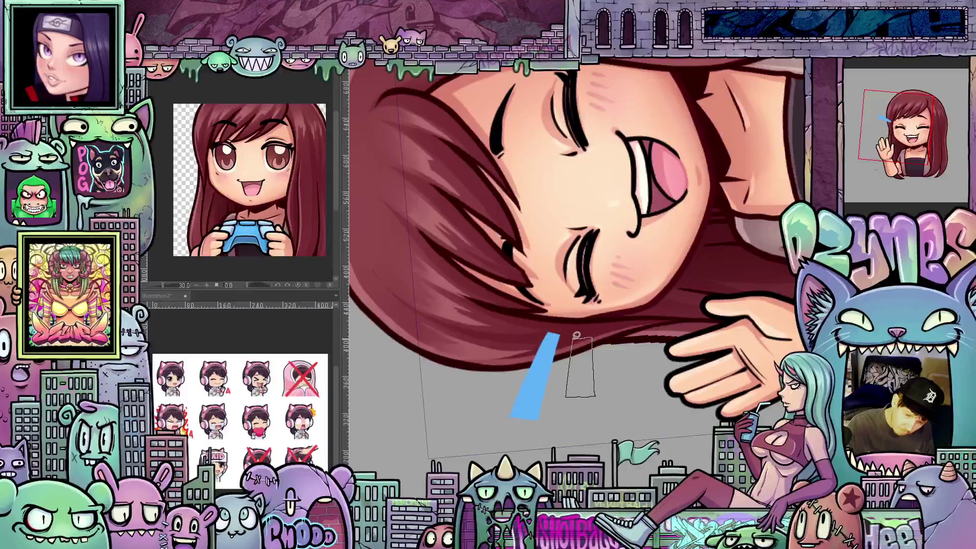
pyautogui.moveTo(577, 335); pyautogui.dragTo(579, 335)
pyautogui.moveTo(616, 360)
pyautogui.mouseDown()
pyautogui.moveTo(625, 412)
pyautogui.moveTo(643, 396)
pyautogui.moveTo(628, 327)
pyautogui.moveTo(613, 331)
pyautogui.mouseUp()
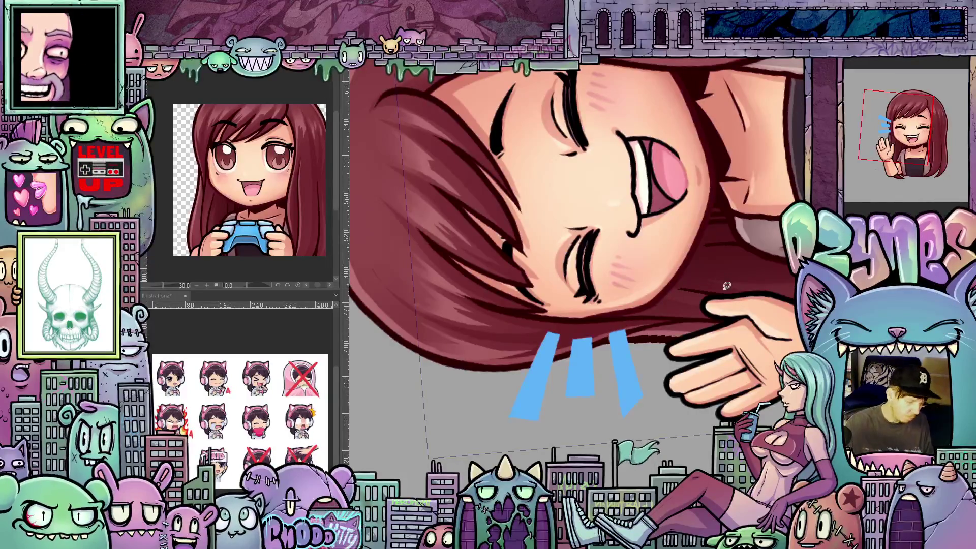
pyautogui.moveTo(729, 275); pyautogui.dragTo(715, 421)
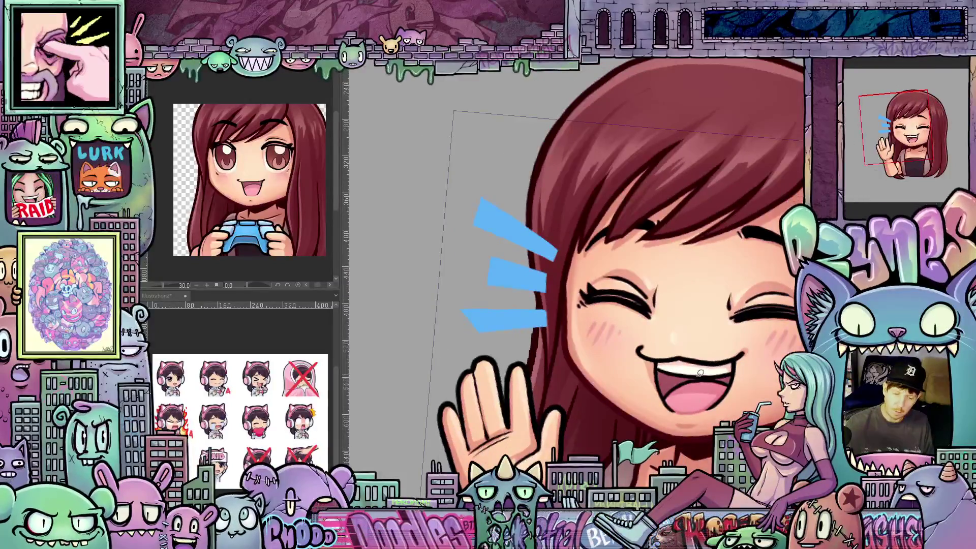
pyautogui.moveTo(728, 364); pyautogui.dragTo(760, 339)
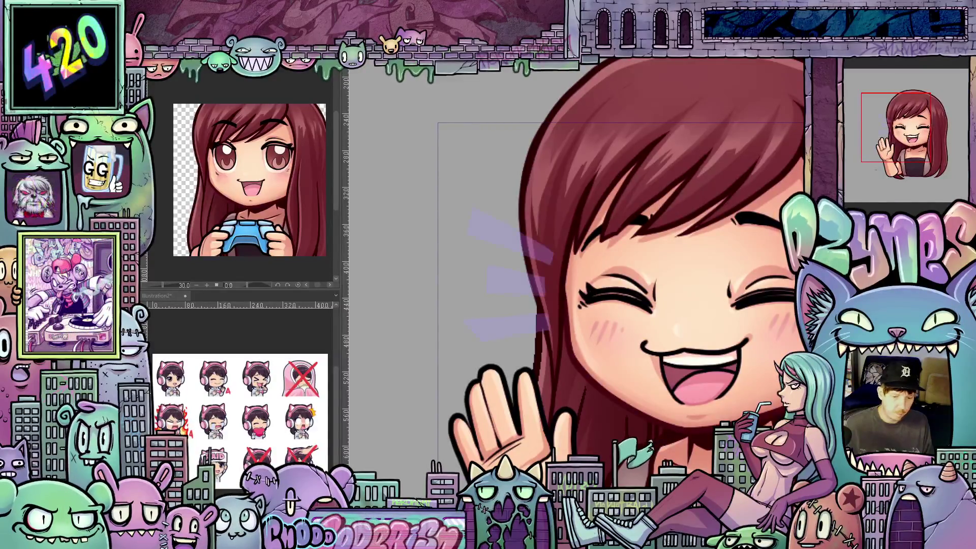
# Draw three slightly shifted blue streaks over the faint first set, then reset the rotation.
pyautogui.moveTo(636, 305)
pyautogui.mouseDown()
pyautogui.moveTo(610, 336)
pyautogui.moveTo(574, 351)
pyautogui.moveTo(546, 345)
pyautogui.mouseUp()
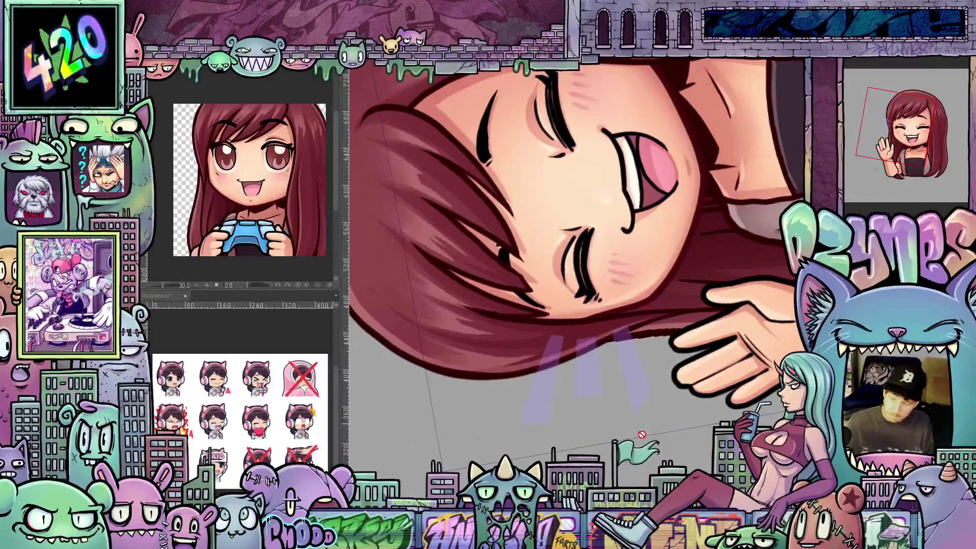
pyautogui.click(555, 335)
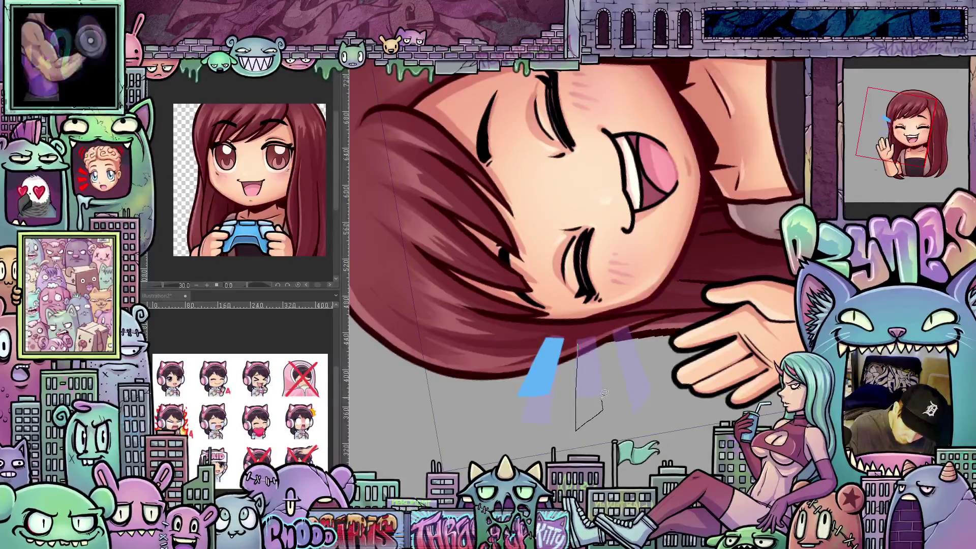
pyautogui.click(578, 341)
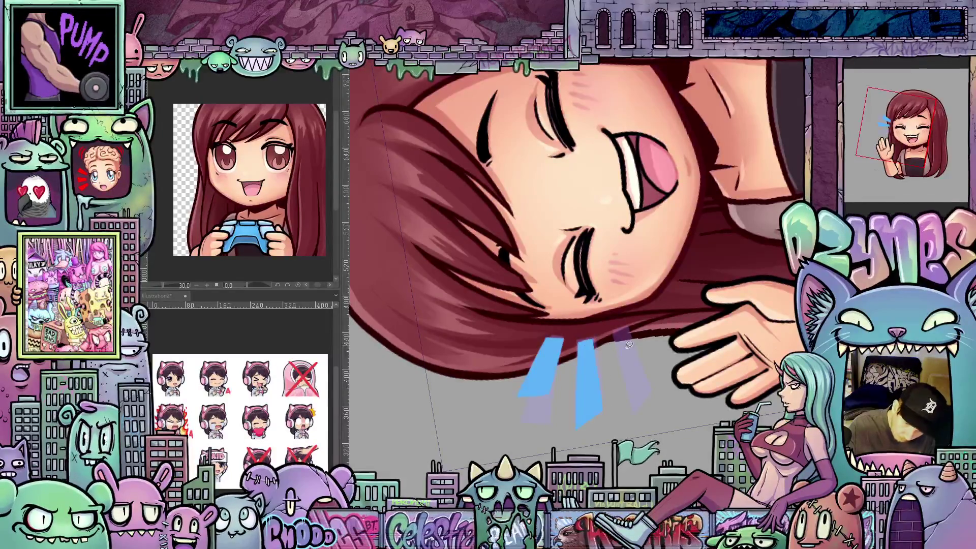
pyautogui.click(616, 333)
pyautogui.click(629, 392)
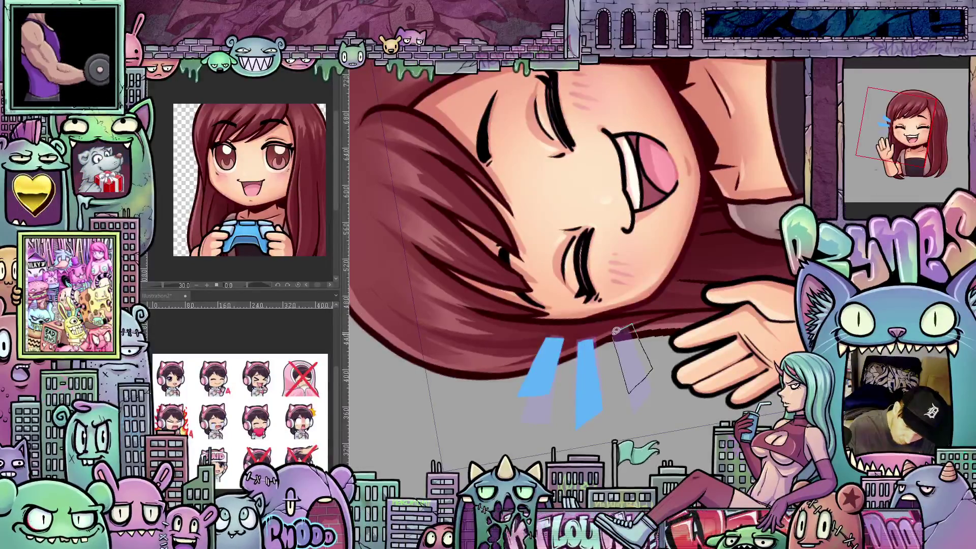
pyautogui.click(616, 331)
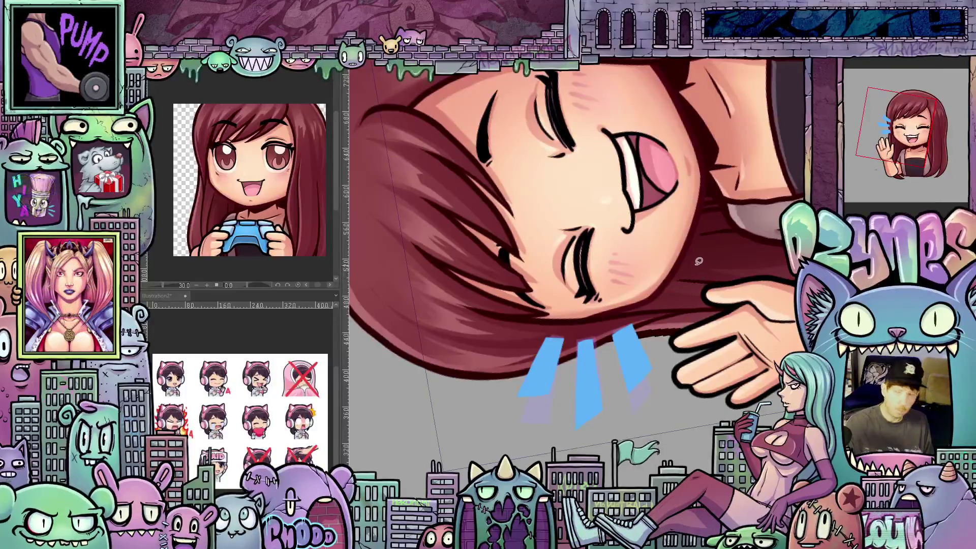
pyautogui.press('r')
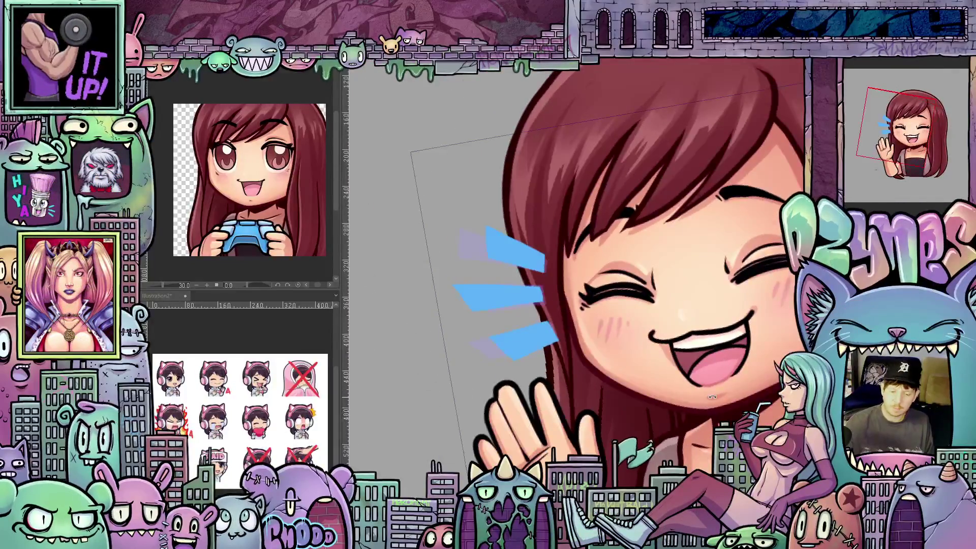
pyautogui.moveTo(658, 320)
pyautogui.mouseDown()
pyautogui.moveTo(582, 333)
pyautogui.moveTo(638, 340)
pyautogui.mouseUp()
pyautogui.scroll(-2, 582, 334)
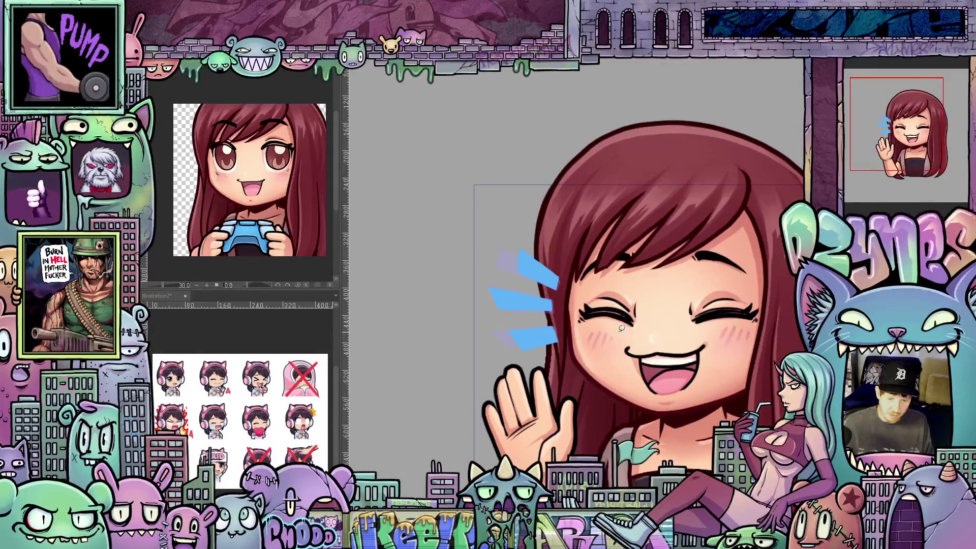
pyautogui.scroll(1, 622, 329)
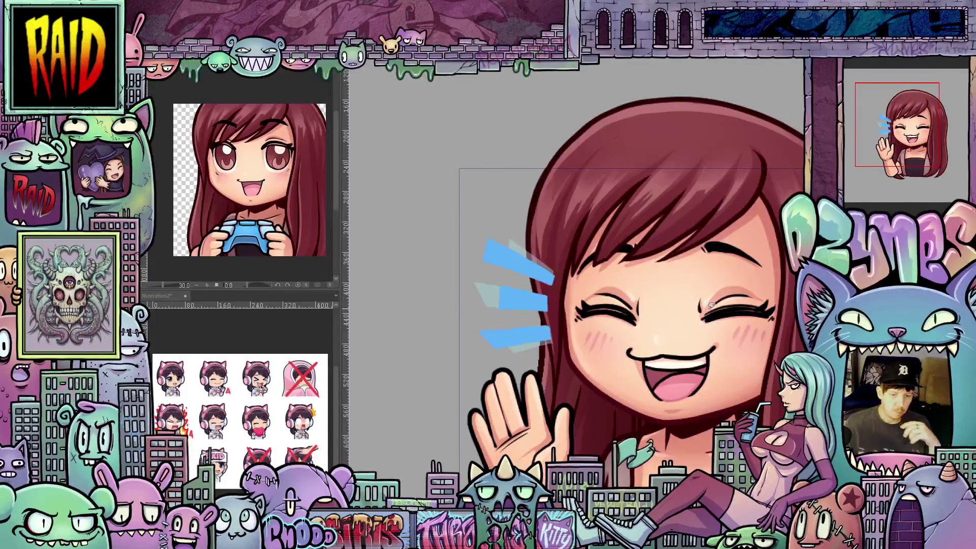
pyautogui.scroll(-3, 711, 305)
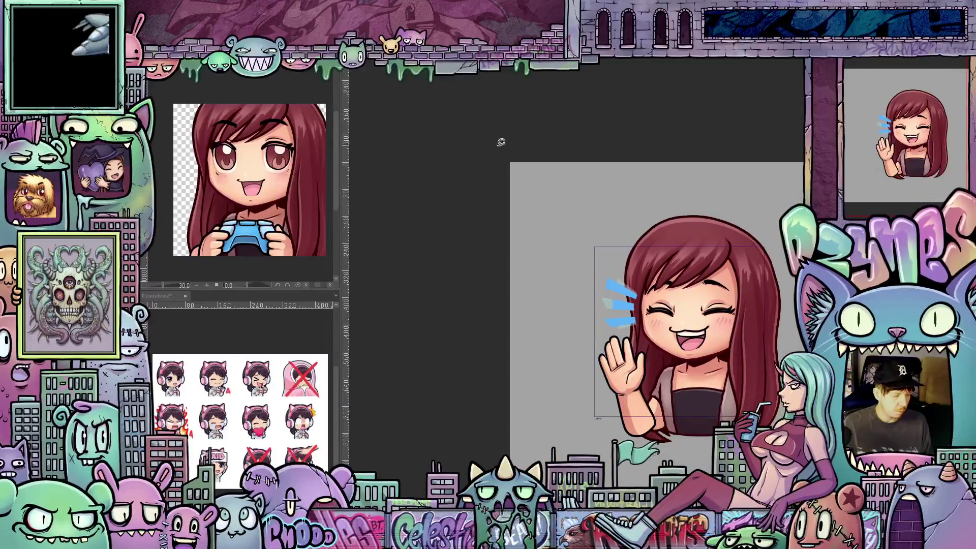
pyautogui.hotkey('ctrl', 'shift', 'x')
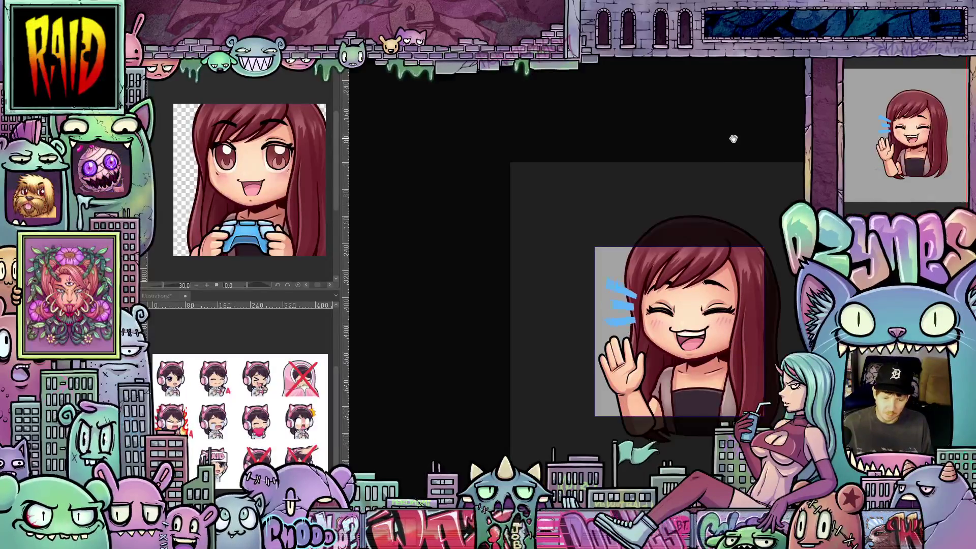
pyautogui.press('Escape')
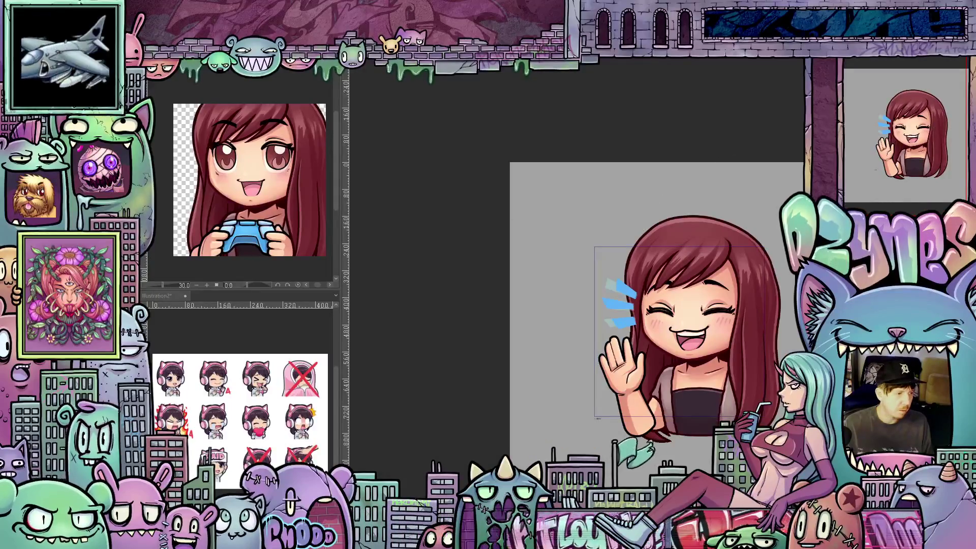
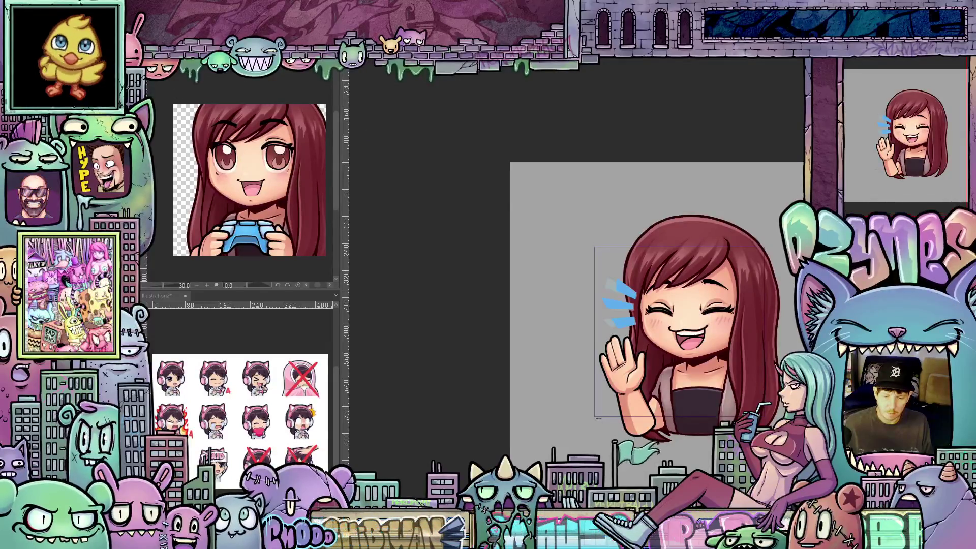
# Play back the waving animation, stop it, and move to the next frame to transform its motion lines.
pyautogui.hotkey('ctrl', 'Return')
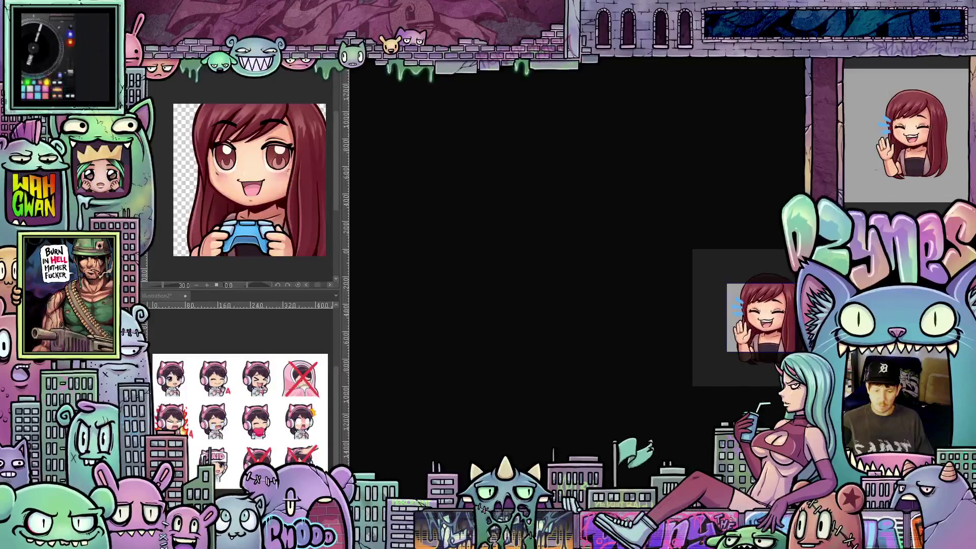
pyautogui.moveTo(793, 392); pyautogui.dragTo(699, 392)
pyautogui.scroll(5, 659, 298)
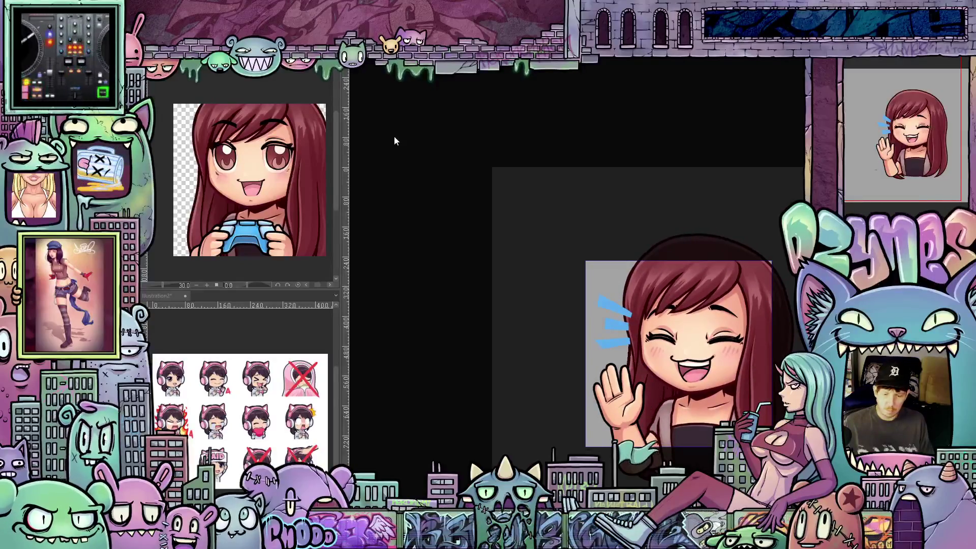
pyautogui.press('space')
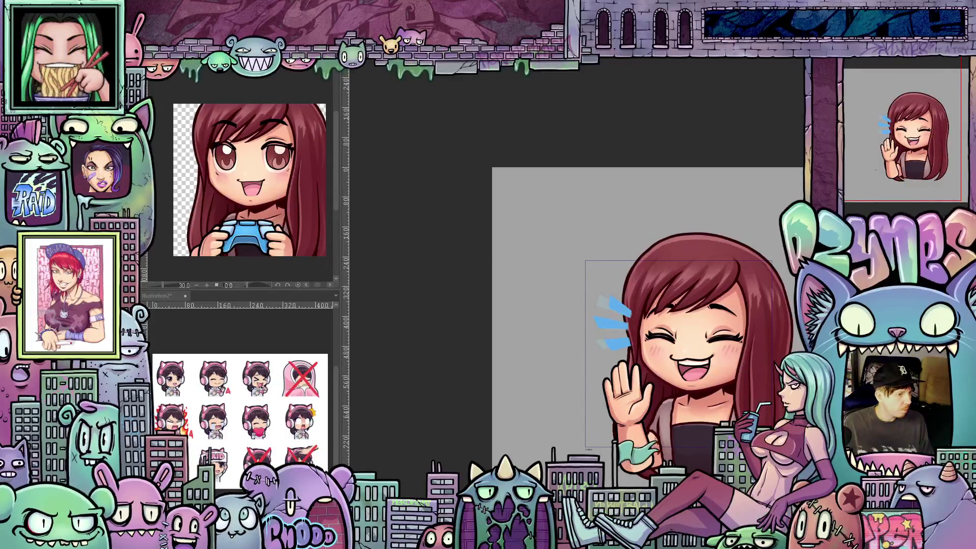
pyautogui.press('Right')
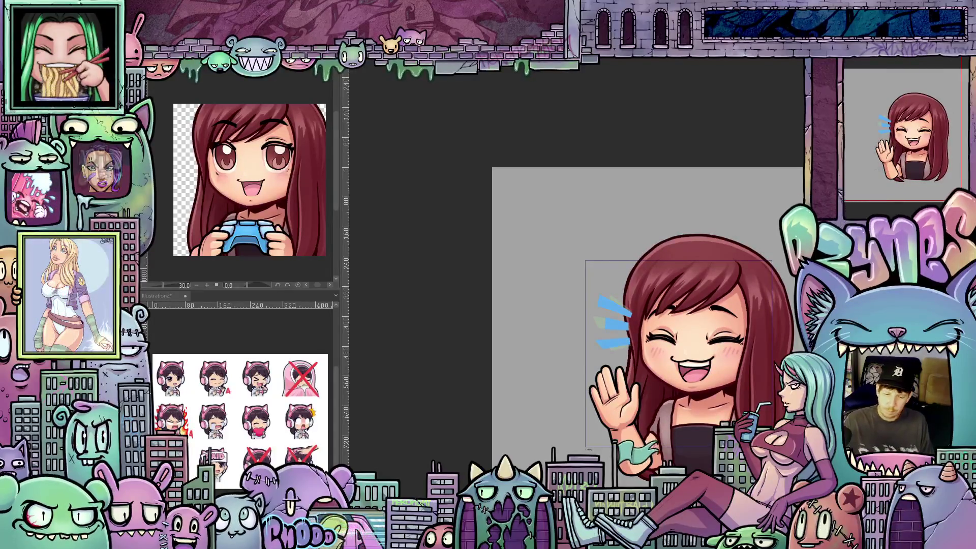
pyautogui.hotkey('ctrl', 't')
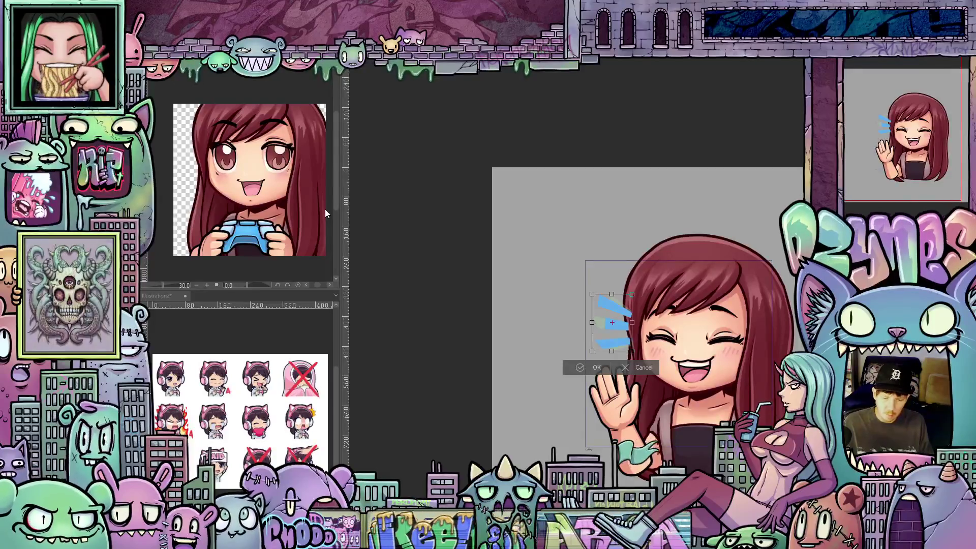
# Scale up the blue motion lines, tilt them slightly clockwise, shift them up-right, and confirm.
pyautogui.moveTo(592, 294); pyautogui.dragTo(583, 281)
pyautogui.moveTo(659, 310); pyautogui.dragTo(660, 315)
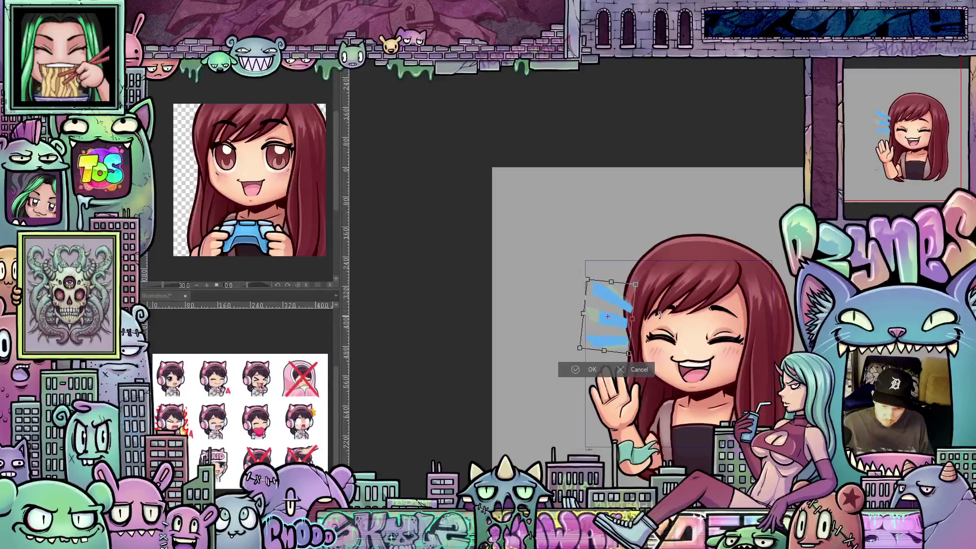
pyautogui.moveTo(615, 339); pyautogui.dragTo(659, 331)
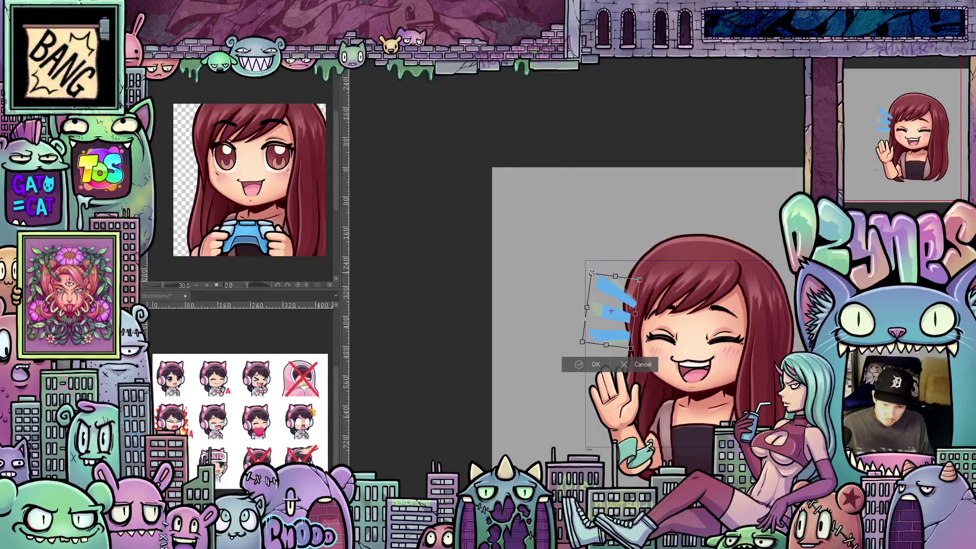
pyautogui.moveTo(591, 272); pyautogui.dragTo(591, 270)
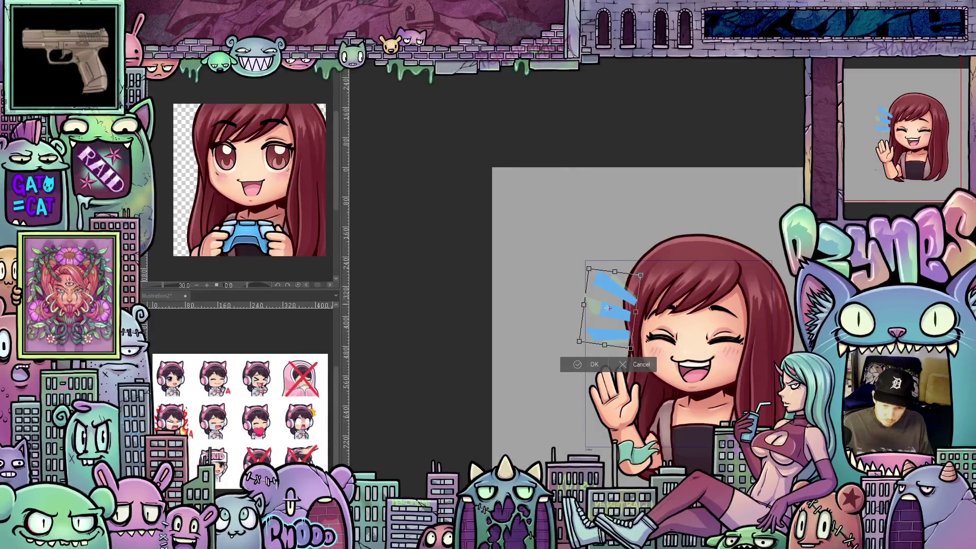
pyautogui.moveTo(614, 318); pyautogui.dragTo(614, 316)
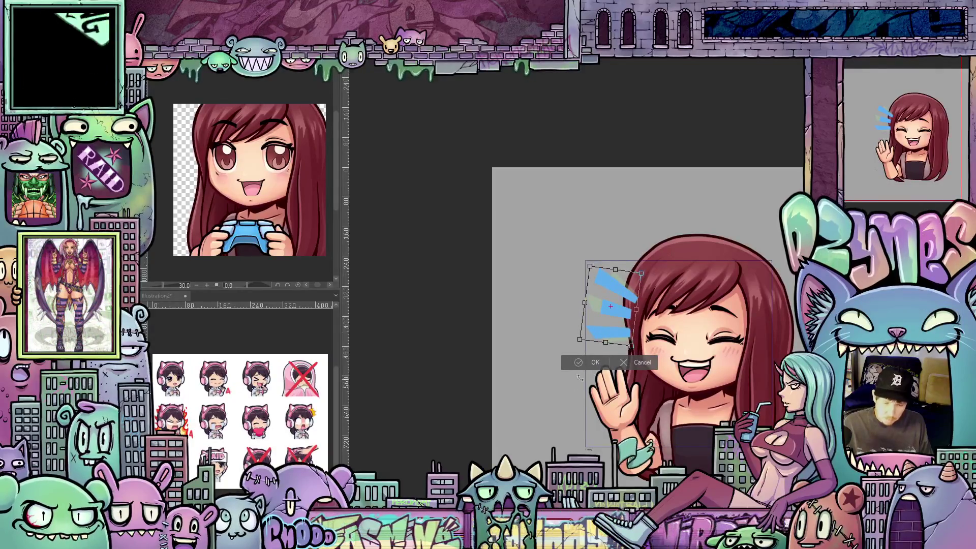
pyautogui.click(595, 364)
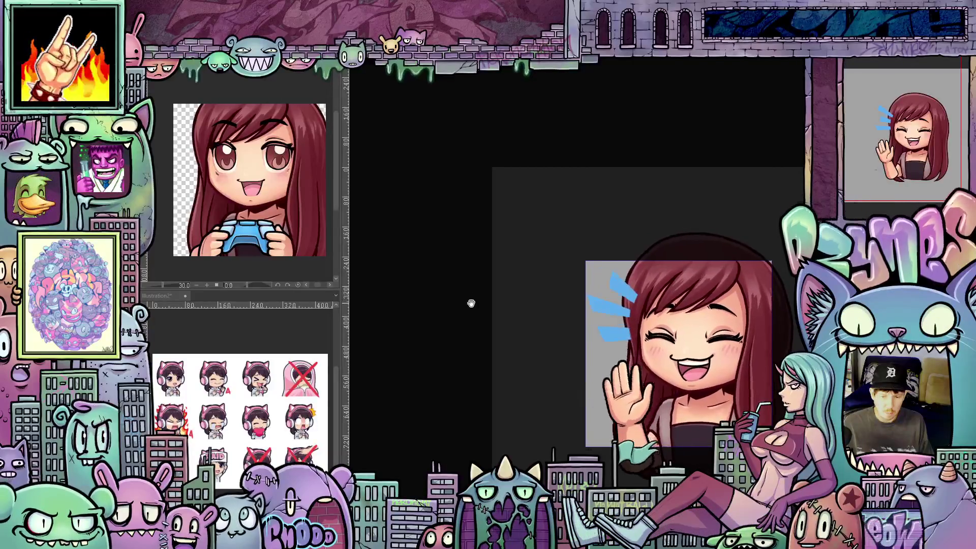
pyautogui.scroll(-10, 517, 309)
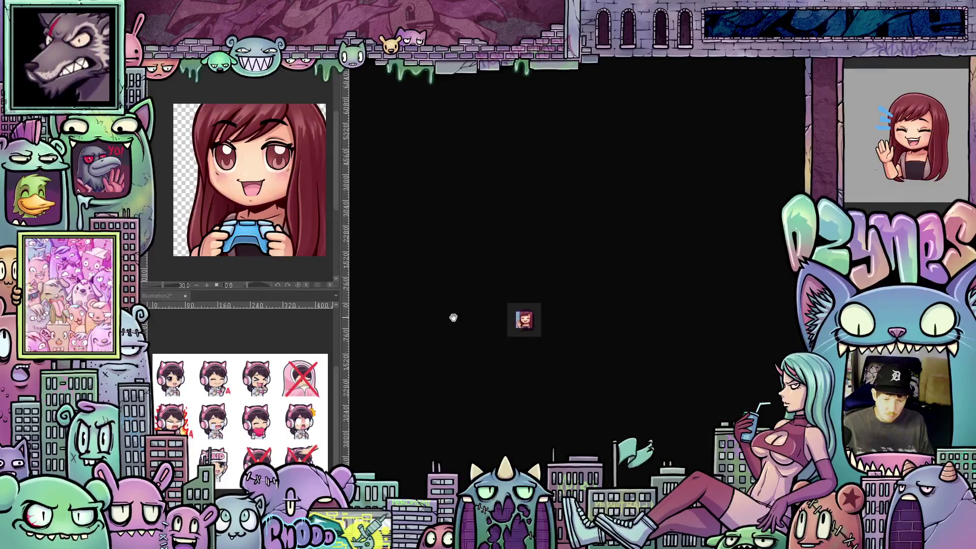
pyautogui.scroll(2, 454, 318)
pyautogui.scroll(5, 465, 306)
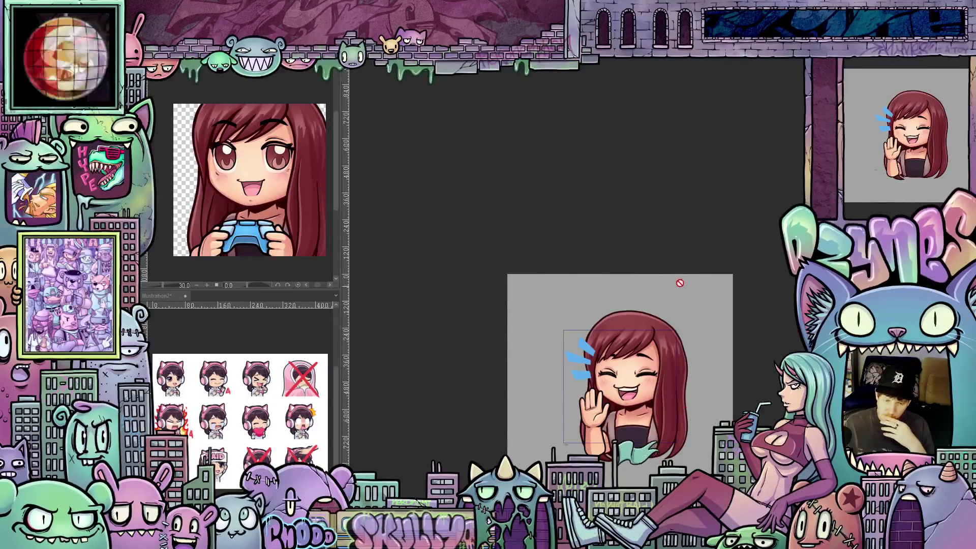
pyautogui.scroll(3, 680, 283)
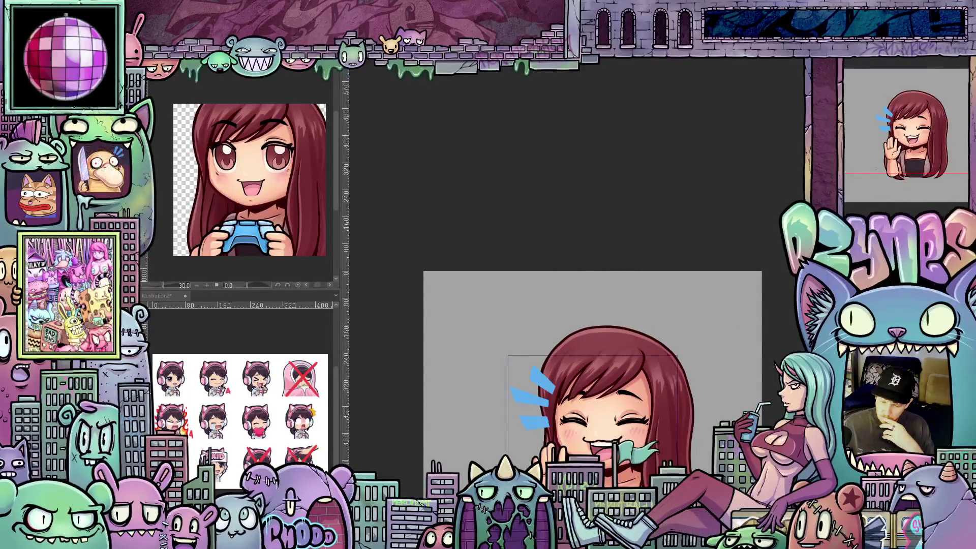
# Add a Hue/Saturation/Luminosity correction layer from the Layer menu with default zero values.
pyautogui.hotkey('alt', 'l')
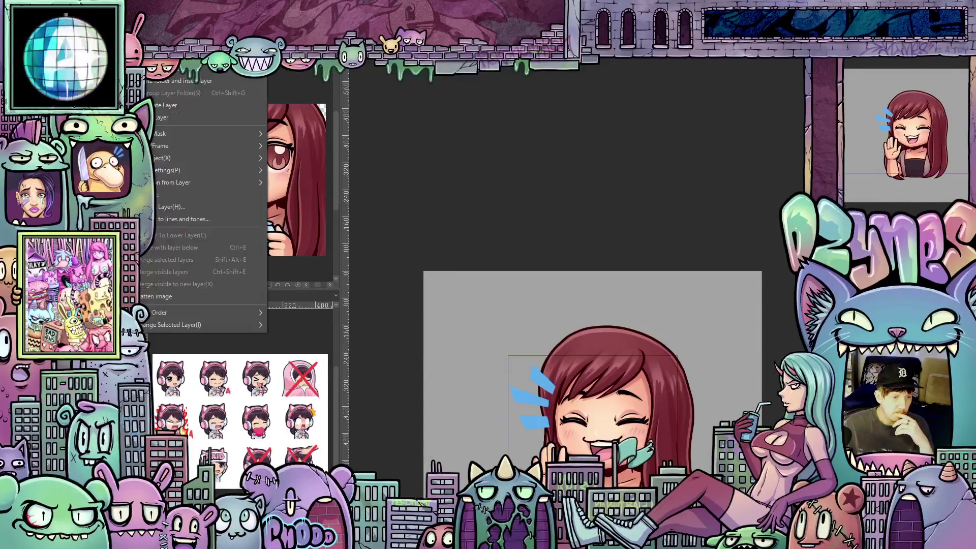
pyautogui.moveTo(213, 68)
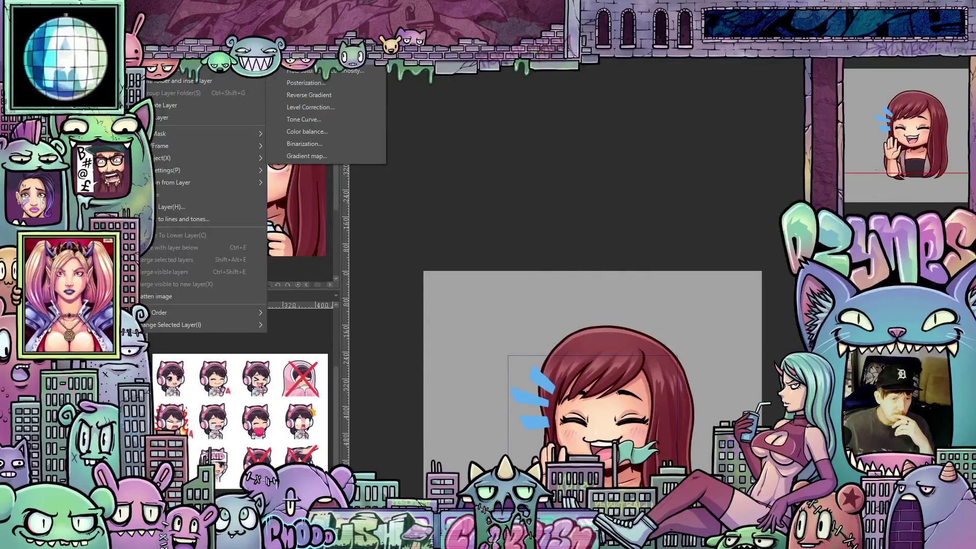
pyautogui.click(334, 71)
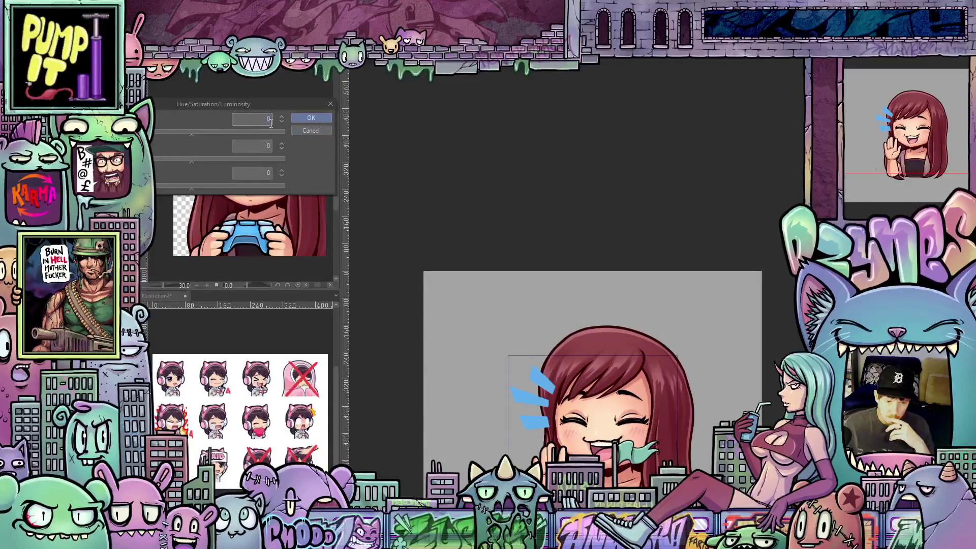
pyautogui.click(311, 118)
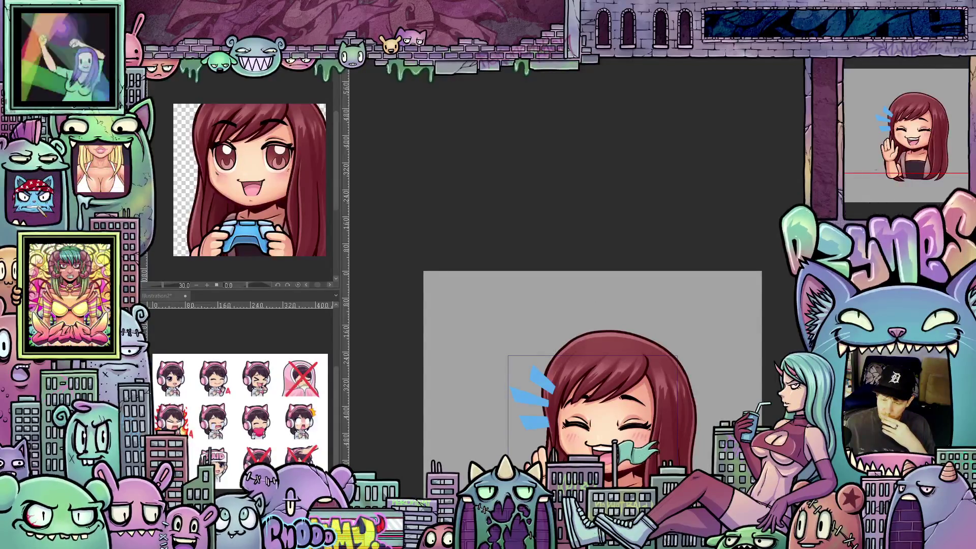
# Reopen the correction layer's settings and apply a Hue shift of 27.
pyautogui.hotkey('ctrl', 'u')
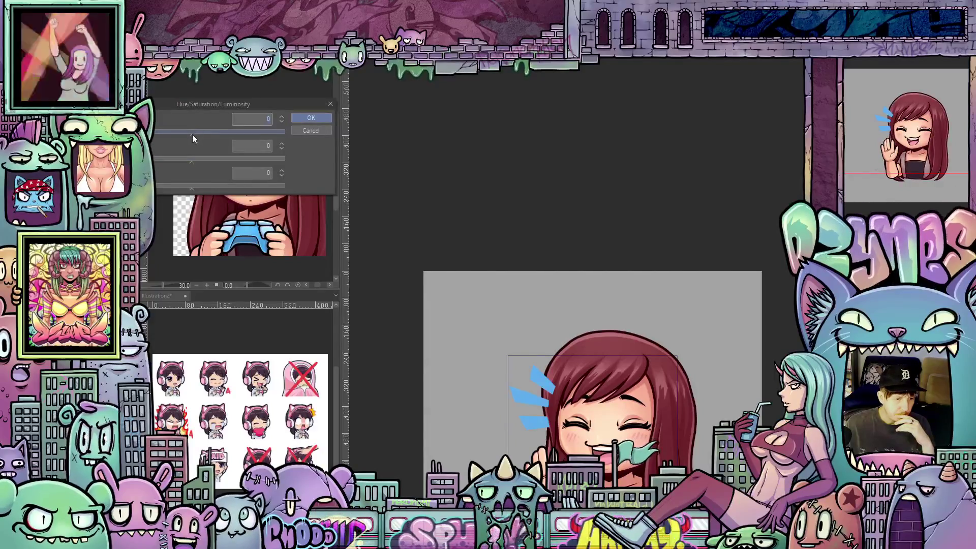
pyautogui.moveTo(192, 135)
pyautogui.mouseDown()
pyautogui.moveTo(214, 137)
pyautogui.moveTo(206, 140)
pyautogui.mouseUp()
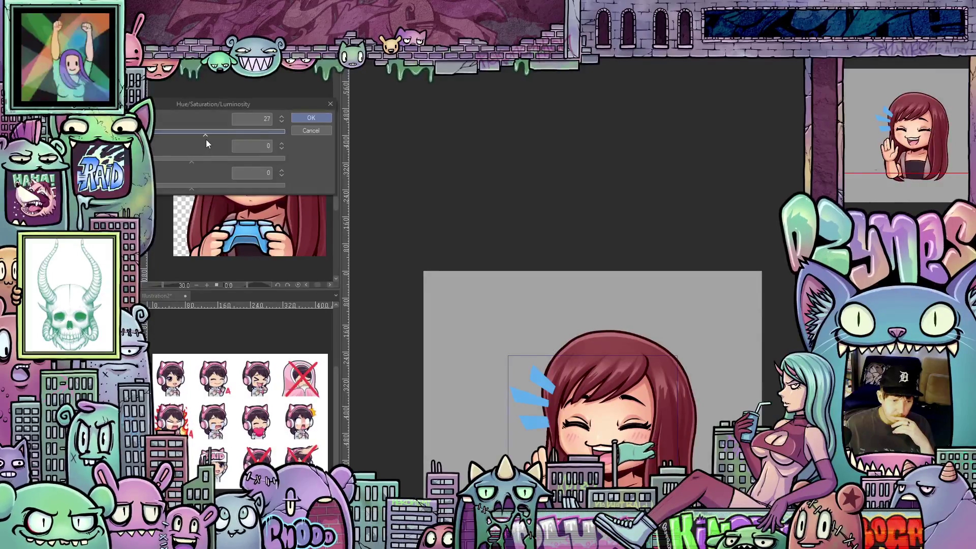
pyautogui.click(322, 116)
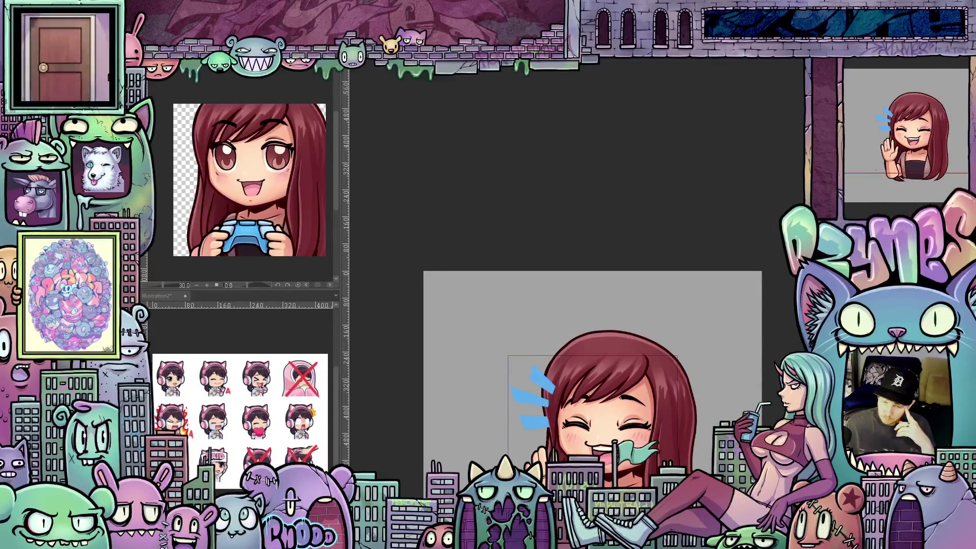
pyautogui.click(885, 73)
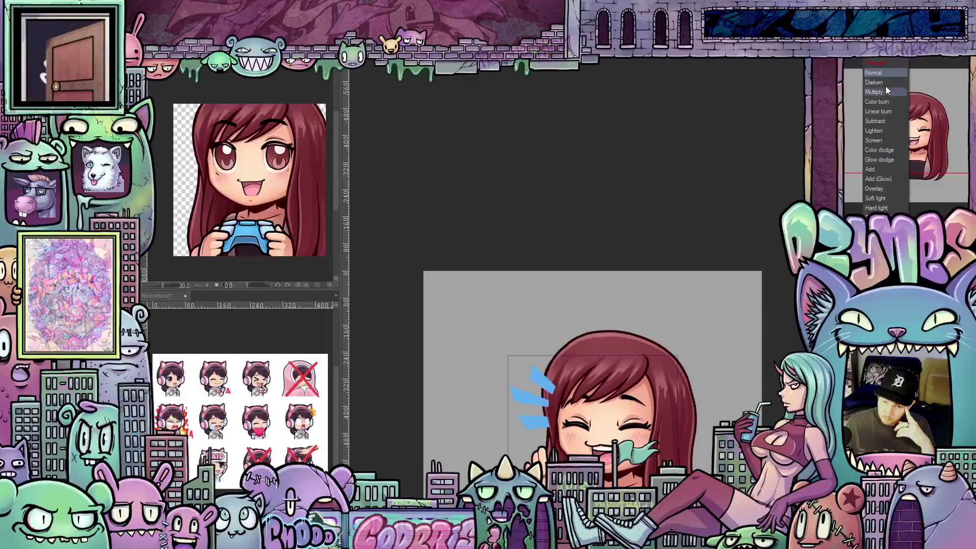
pyautogui.press('Escape')
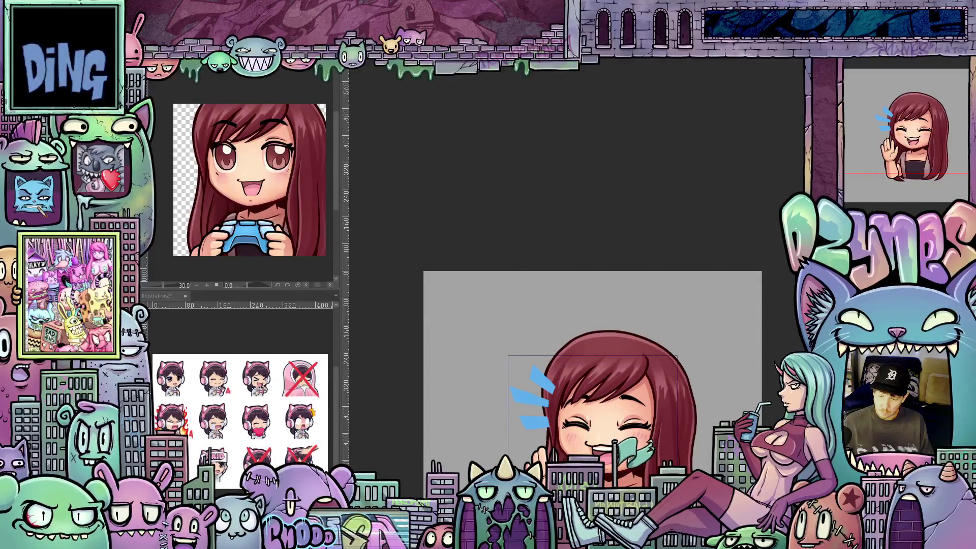
pyautogui.hotkey('ctrl', 'u')
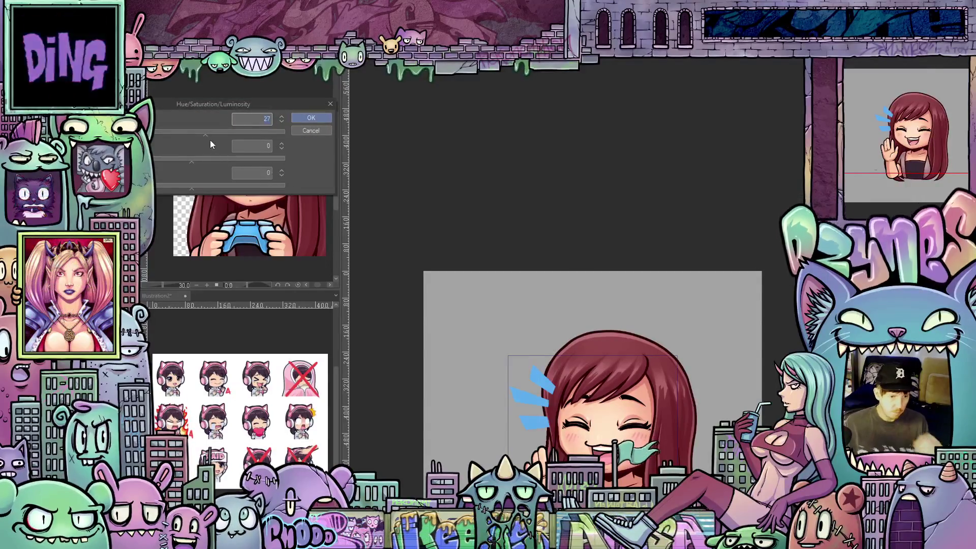
pyautogui.moveTo(209, 136)
pyautogui.mouseDown()
pyautogui.moveTo(243, 139)
pyautogui.moveTo(160, 148)
pyautogui.moveTo(239, 143)
pyautogui.moveTo(227, 143)
pyautogui.mouseUp()
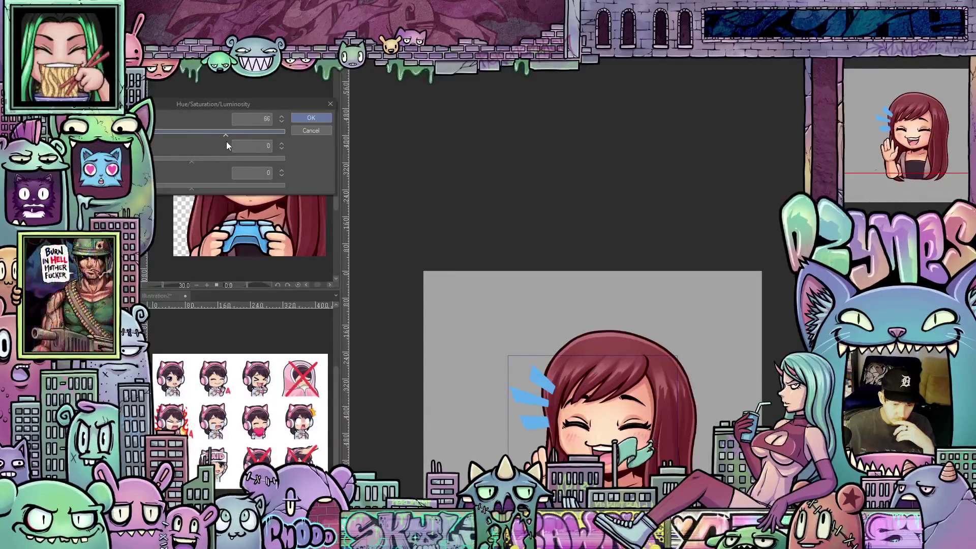
pyautogui.click(324, 129)
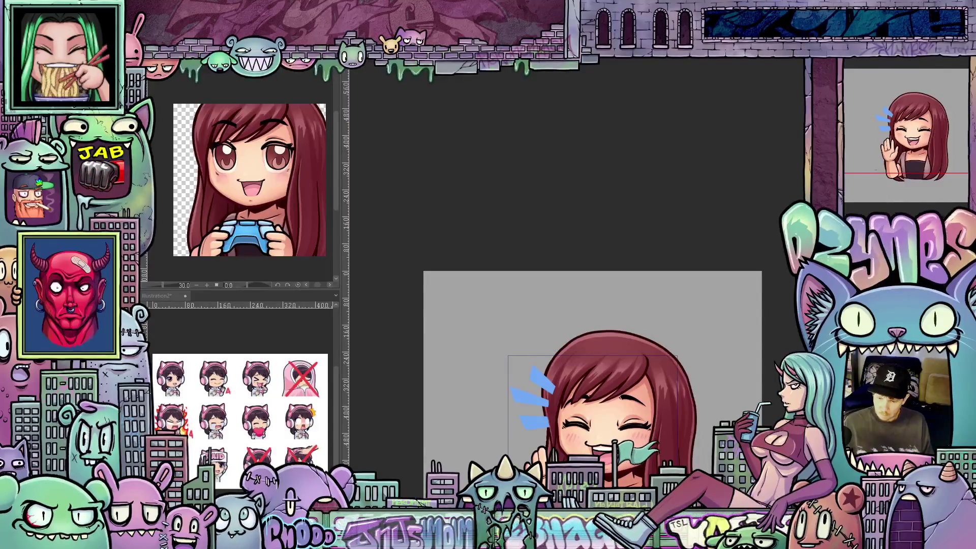
pyautogui.click(877, 72)
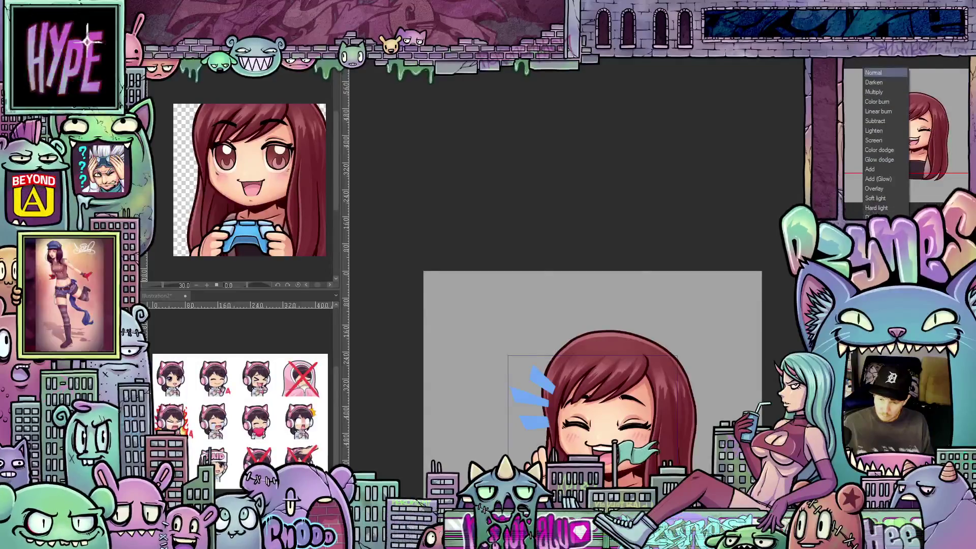
pyautogui.click(879, 95)
pyautogui.hotkey('ctrl', 'u')
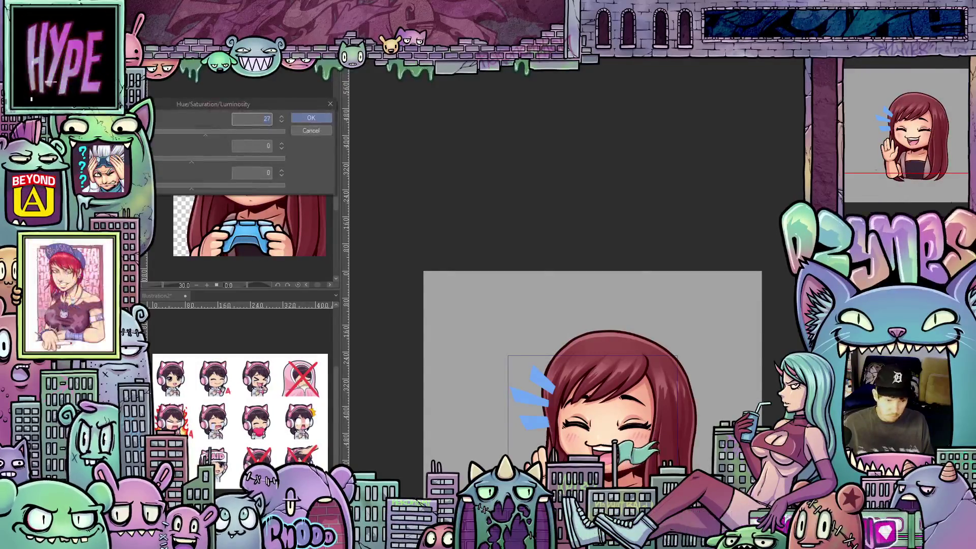
pyautogui.moveTo(205, 139)
pyautogui.mouseDown()
pyautogui.moveTo(281, 138)
pyautogui.moveTo(160, 135)
pyautogui.moveTo(242, 140)
pyautogui.mouseUp()
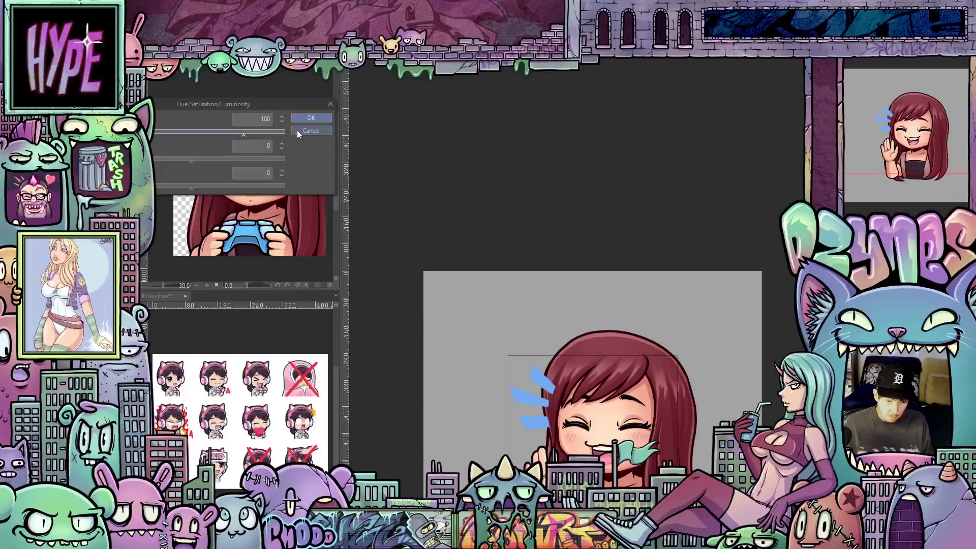
pyautogui.click(311, 130)
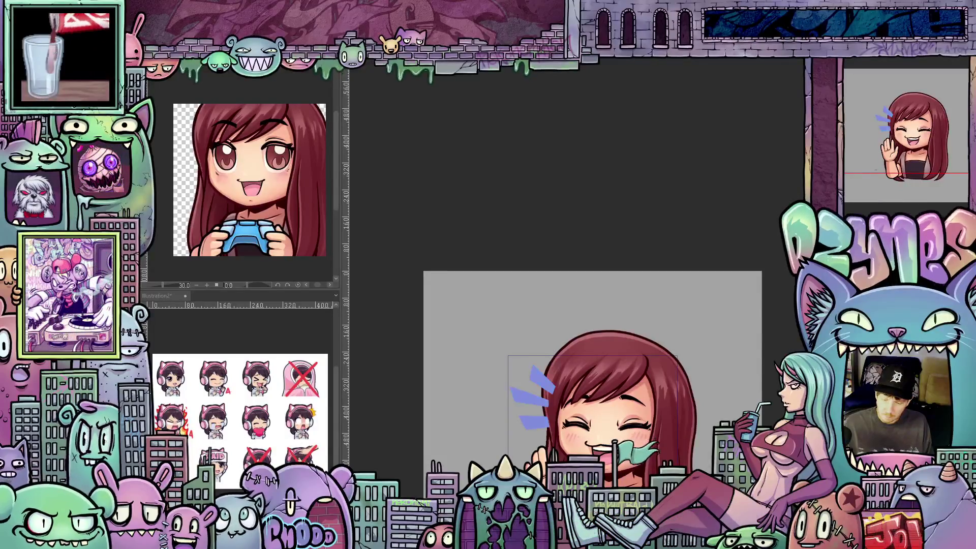
# Open Hue/Saturation/Luminosity for the motion-line layer with Ctrl+U.
pyautogui.hotkey('ctrl', 'u')
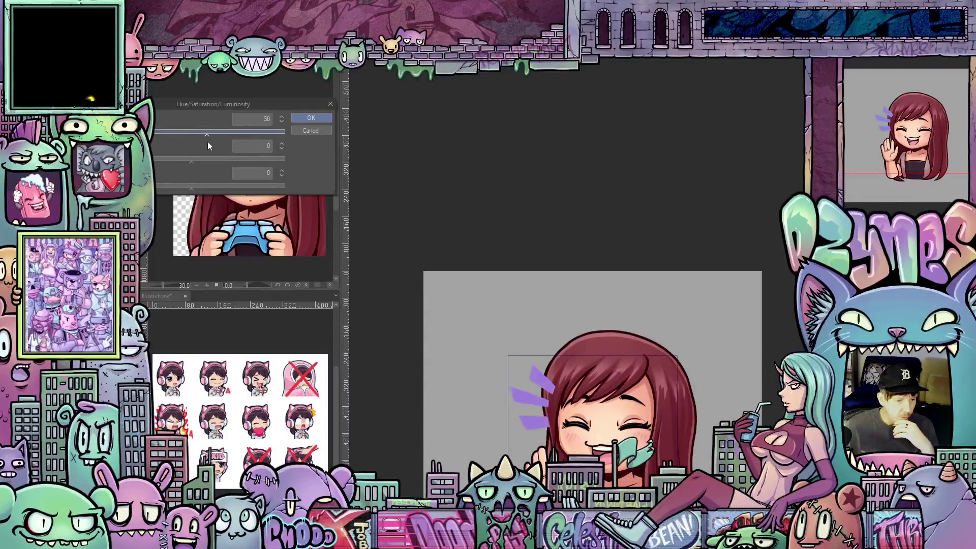
# Try purple, then magenta hue shifts on the motion lines.
pyautogui.moveTo(208, 141)
pyautogui.mouseDown()
pyautogui.moveTo(194, 140)
pyautogui.moveTo(216, 141)
pyautogui.mouseUp()
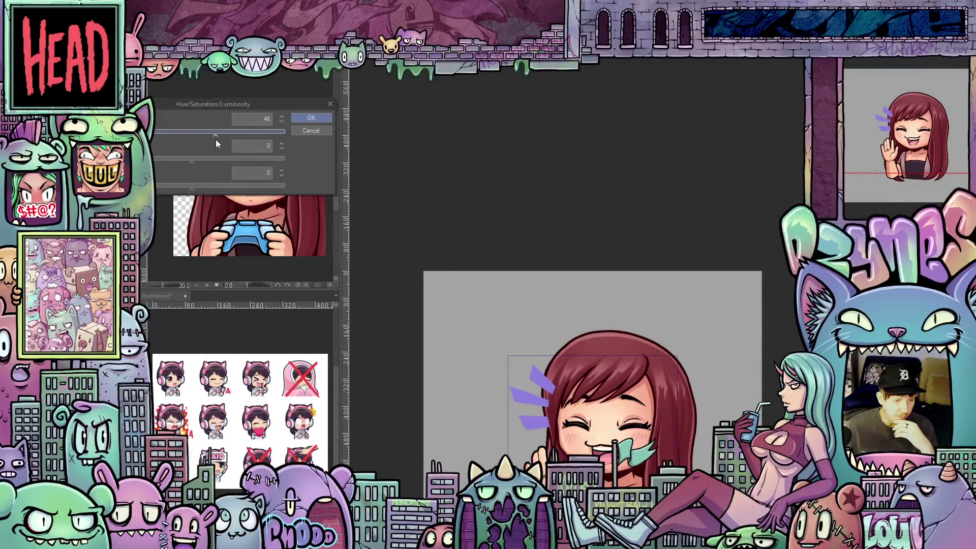
pyautogui.click(312, 118)
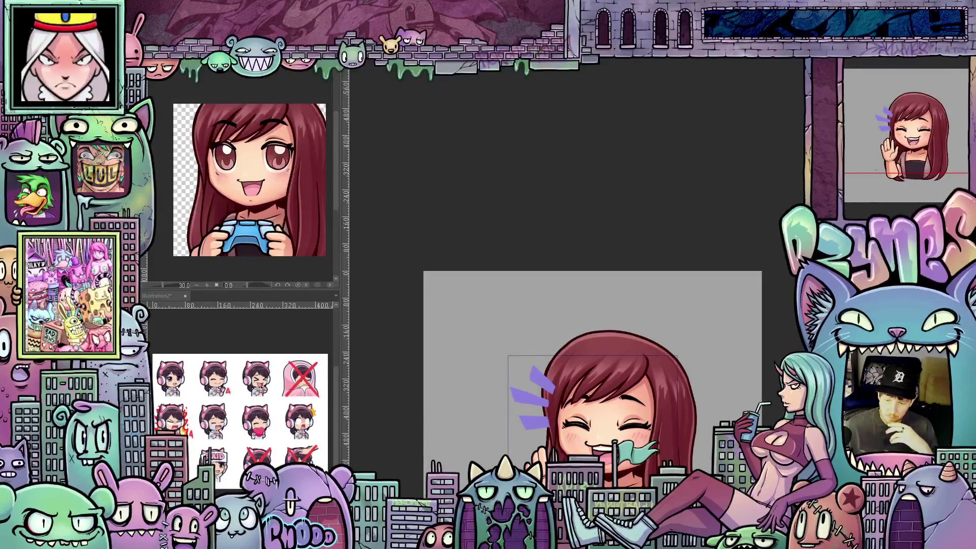
pyautogui.hotkey('ctrl', 'u')
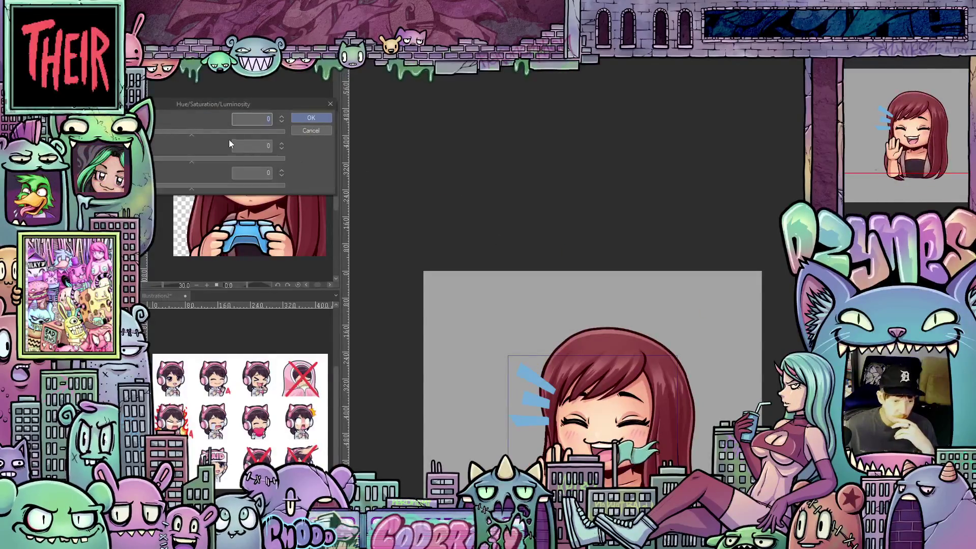
pyautogui.moveTo(218, 133)
pyautogui.mouseDown()
pyautogui.moveTo(246, 136)
pyautogui.moveTo(238, 135)
pyautogui.mouseUp()
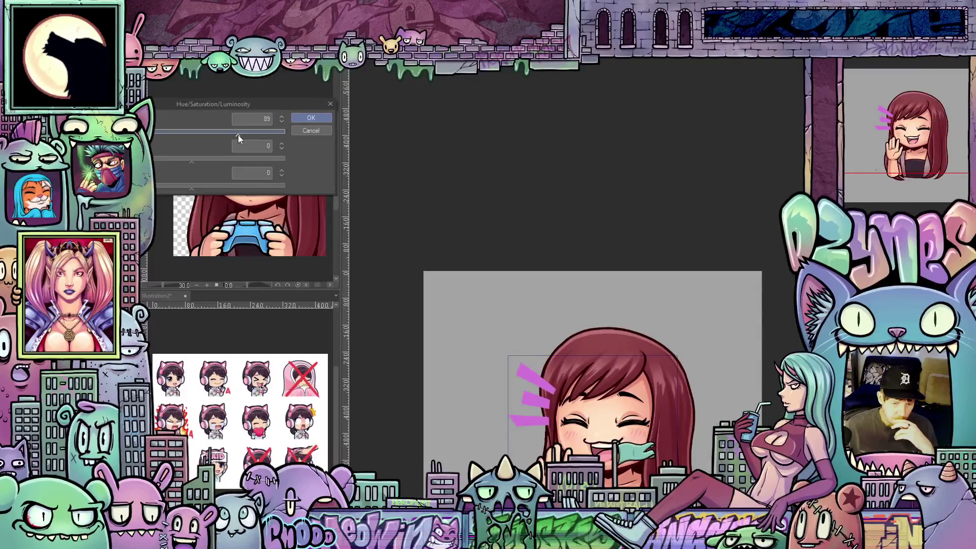
pyautogui.click(307, 120)
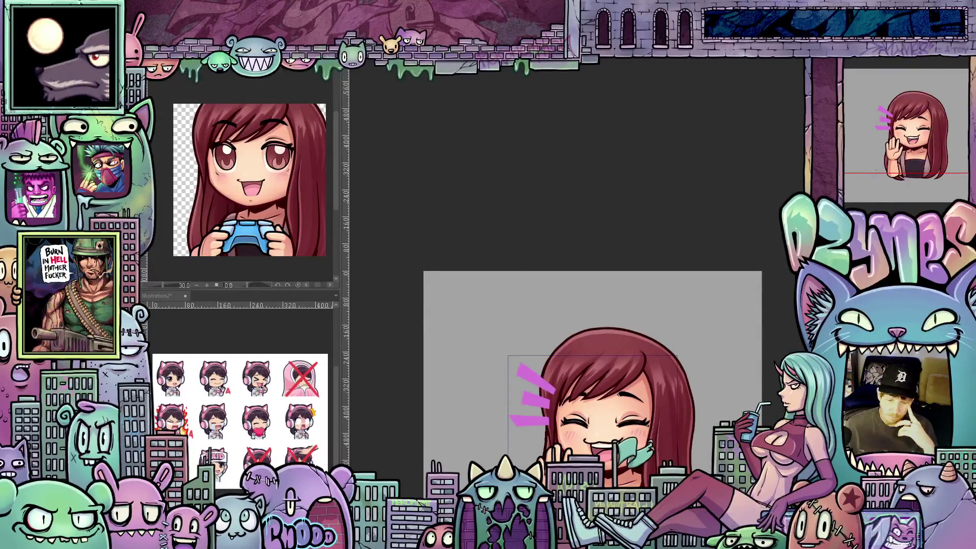
# Undo back to blue and apply a larger hue shift turning the motion lines pink.
pyautogui.hotkey('ctrl', 'z')
pyautogui.hotkey('ctrl', 'u')
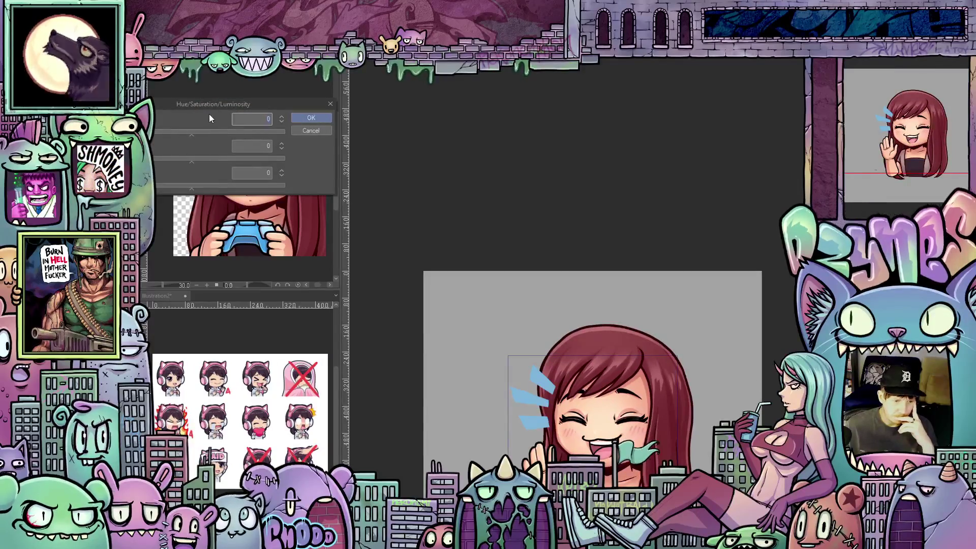
pyautogui.moveTo(197, 133); pyautogui.dragTo(263, 134)
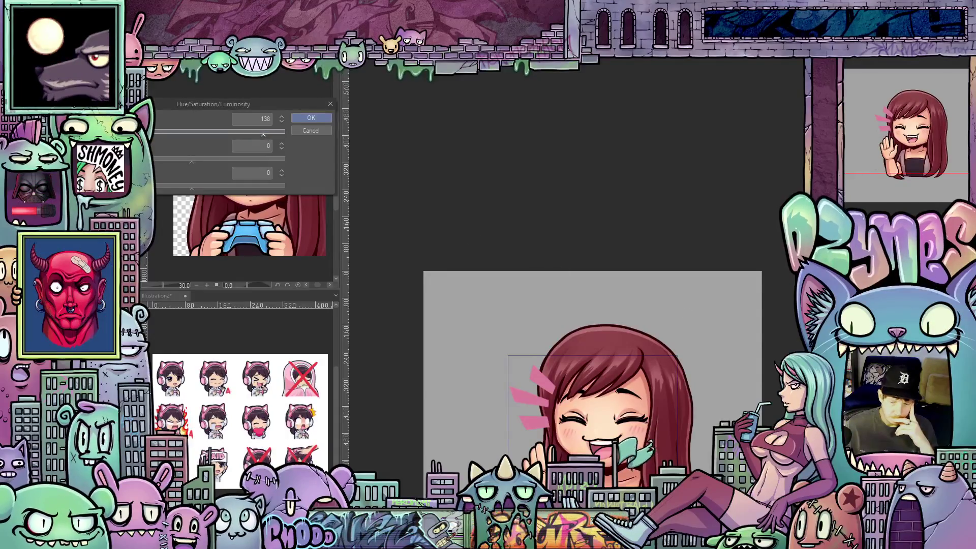
pyautogui.click(313, 118)
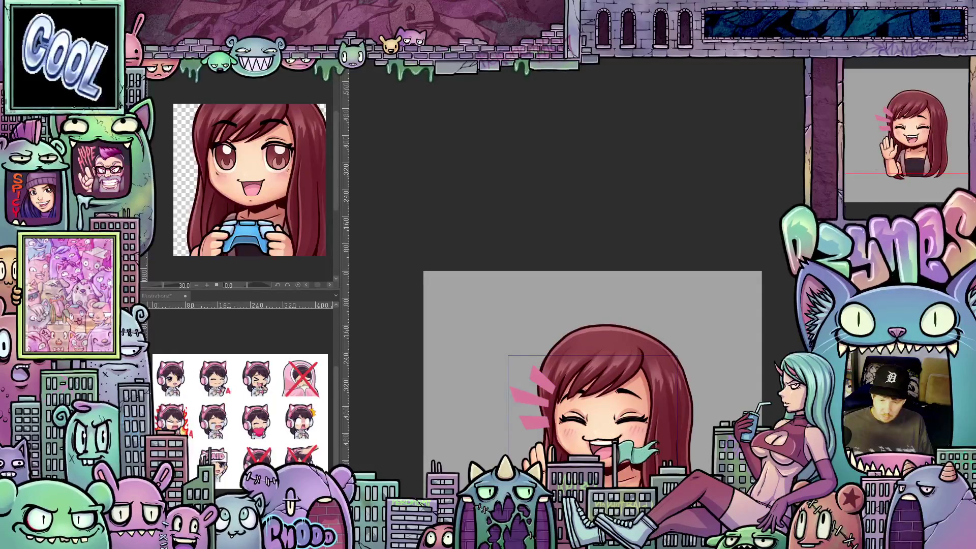
pyautogui.hotkey('ctrl', 'u')
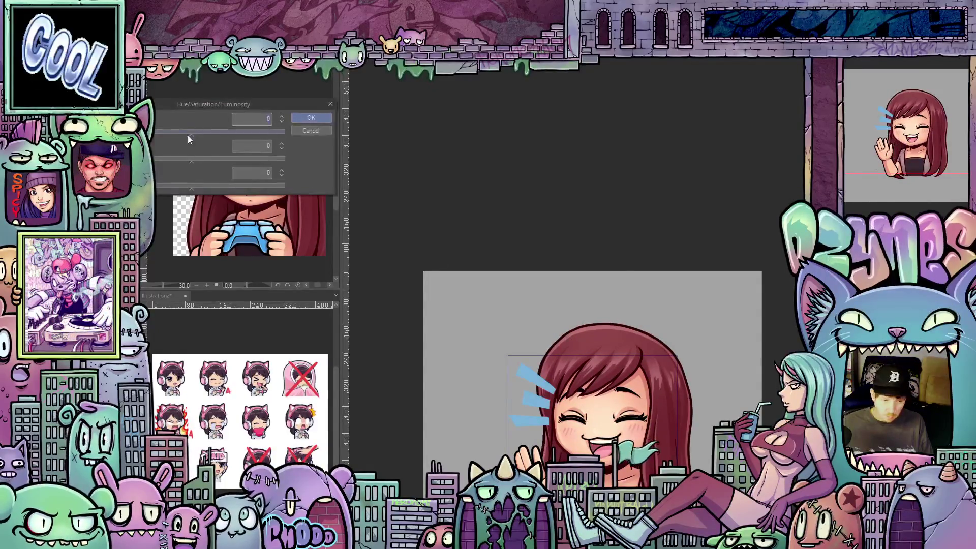
# Try a yellow variant by dragging the motion lines' Hue to about -160.
pyautogui.click(201, 135)
pyautogui.moveTo(201, 136); pyautogui.dragTo(110, 136)
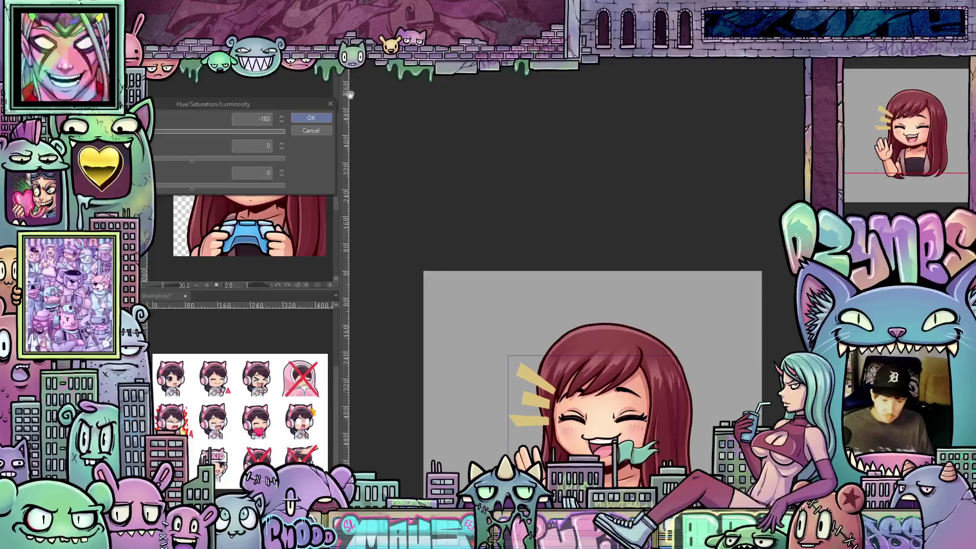
pyautogui.click(318, 118)
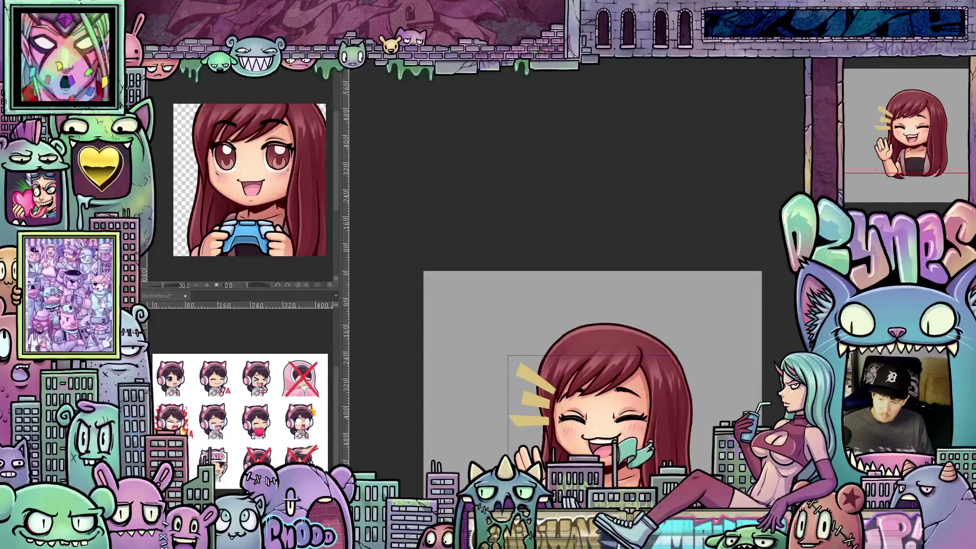
# Undo the yellow and set Hue to -111 to make the motion lines light green.
pyautogui.hotkey('ctrl', 'z')
pyautogui.hotkey('ctrl', 'u')
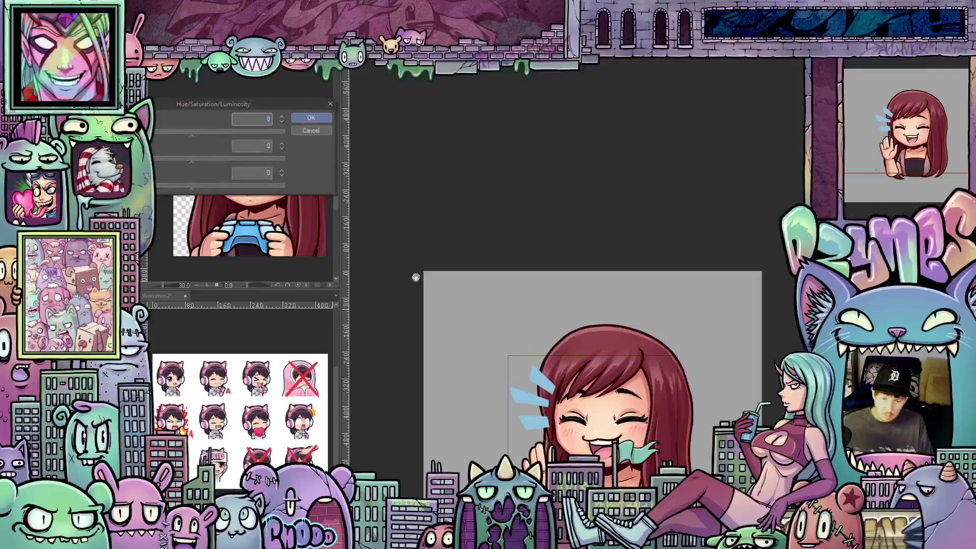
pyautogui.write('-121')
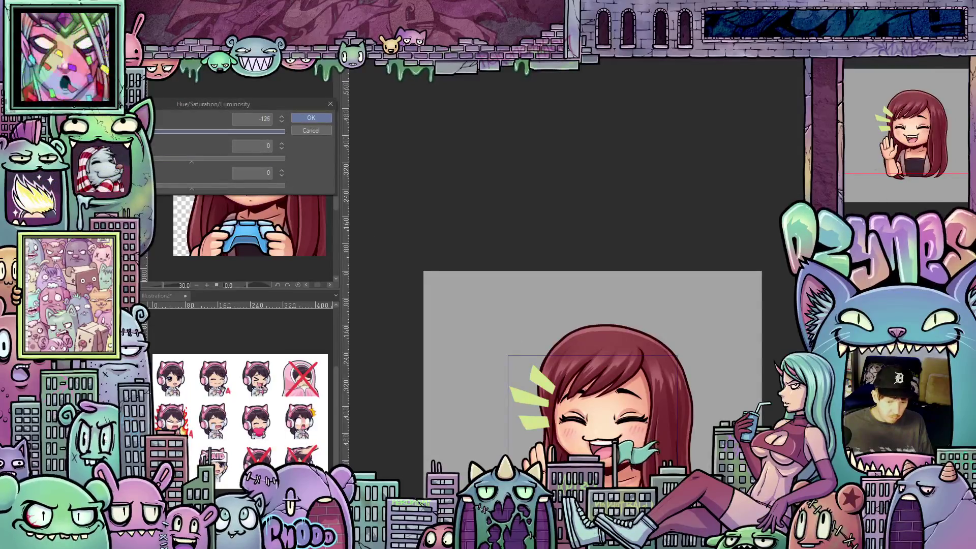
pyautogui.write('-116')
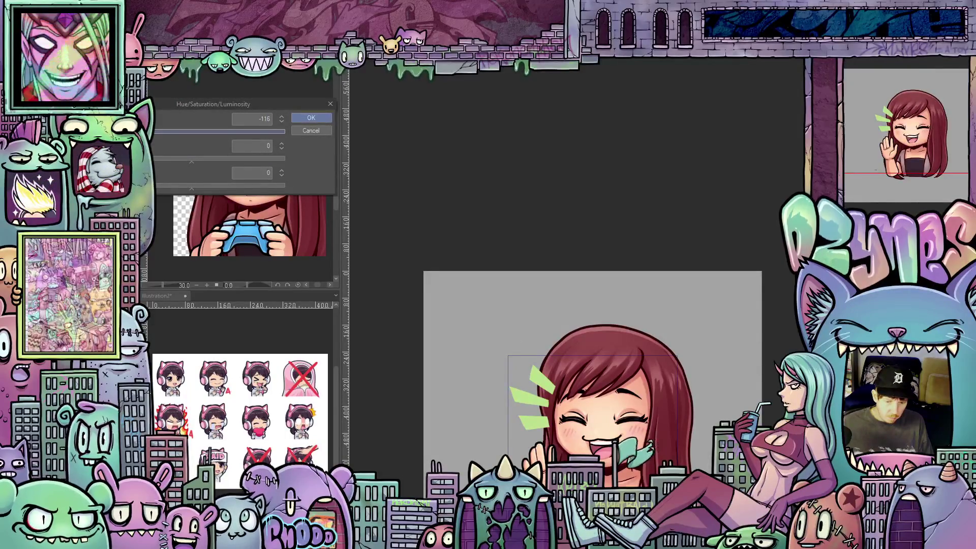
pyautogui.write('-111')
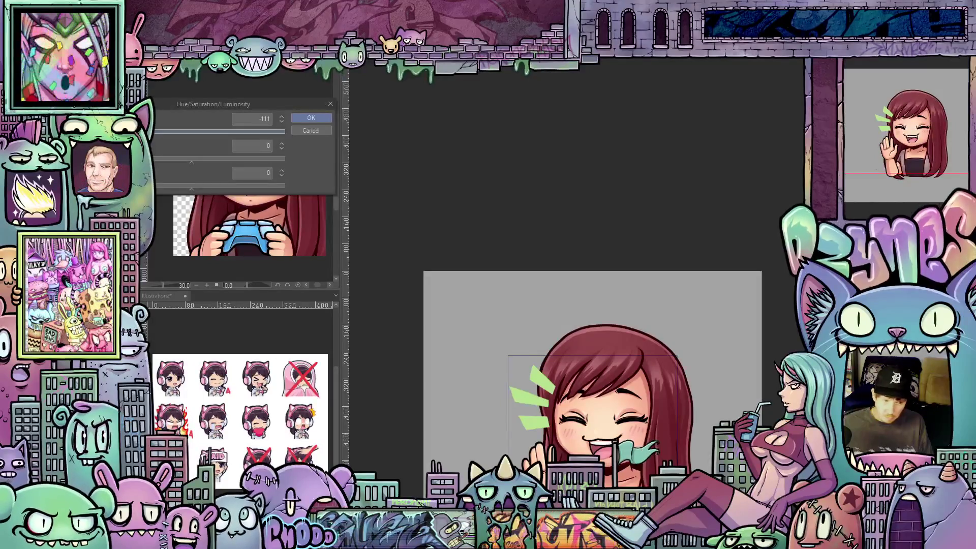
pyautogui.click(316, 120)
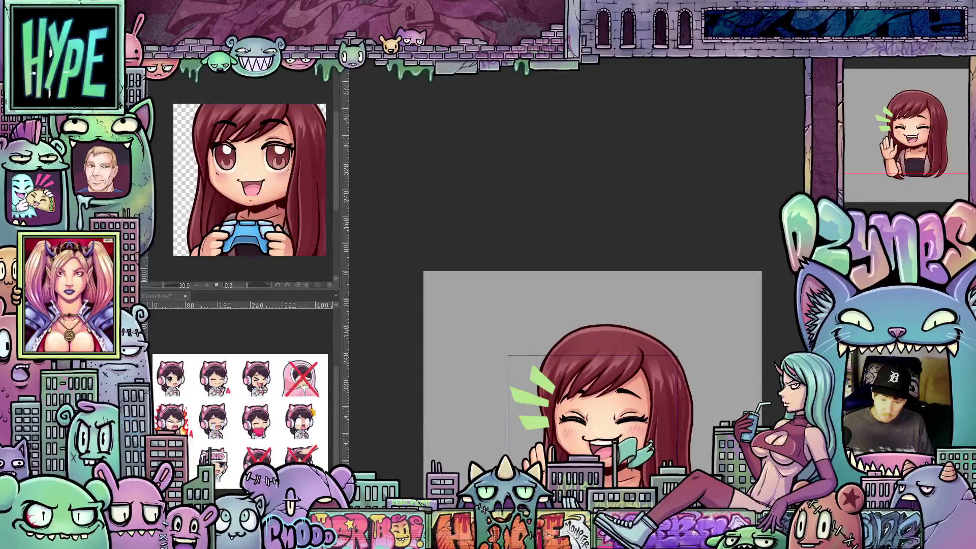
pyautogui.hotkey('ctrl', 'u')
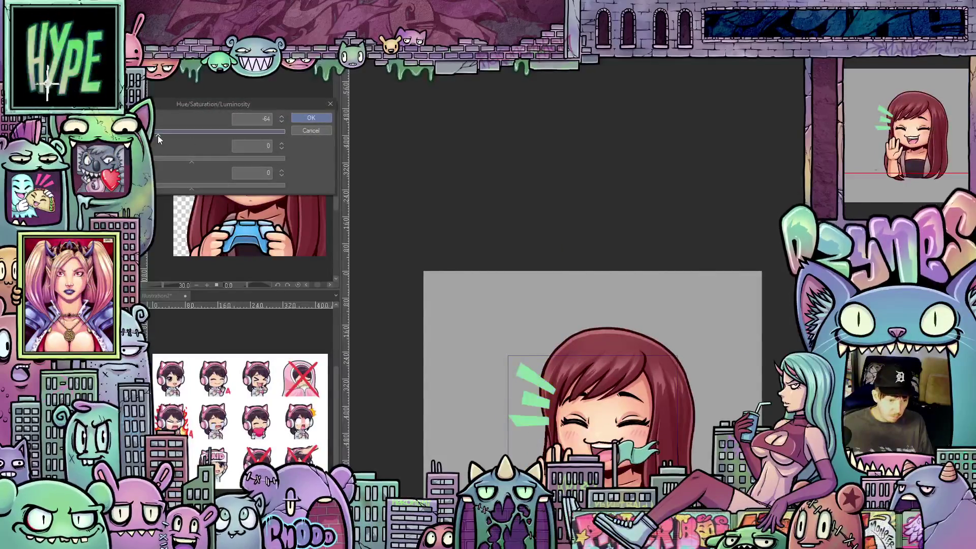